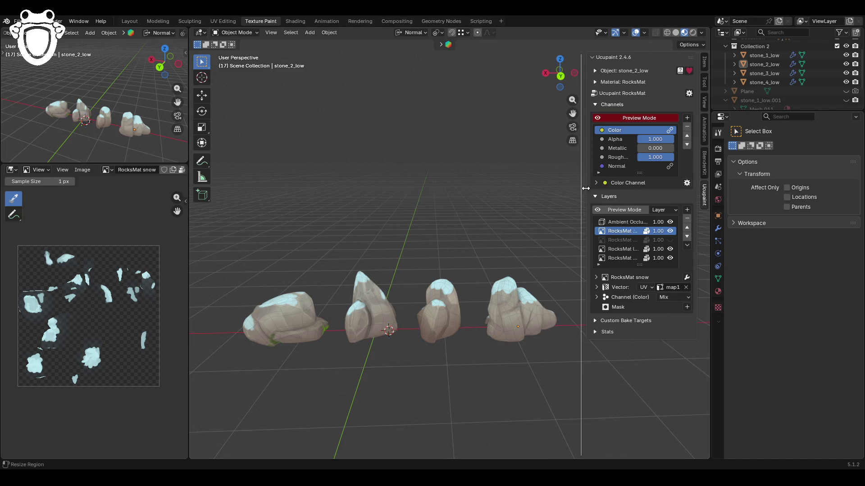
Step: Toggle the snow and base rock colour layers around the stones, leaving snow hidden
{"action": "middle_click_drag", "start_coordinate": [430, 214], "coordinate": [636, 241]}
{"action": "left_click", "coordinate": [670, 231]}
{"action": "left_click", "coordinate": [670, 231]}
{"action": "left_click", "coordinate": [671, 231]}
{"action": "left_click", "coordinate": [670, 258]}
{"action": "left_click", "coordinate": [670, 258]}
{"action": "mouse_move", "coordinate": [518, 270]}
{"action": "middle_mouse_down"}
{"action": "mouse_move", "coordinate": [310, 282]}
{"action": "mouse_move", "coordinate": [560, 160]}
{"action": "middle_mouse_up"}
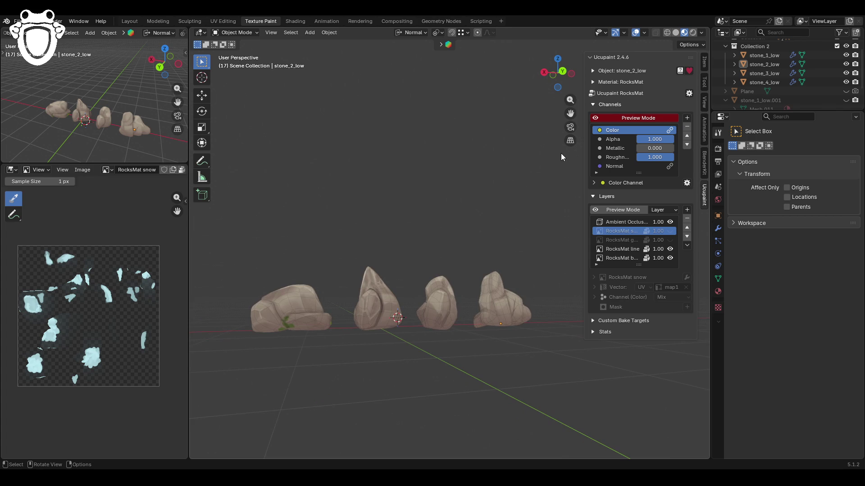
{"action": "scroll", "coordinate": [464, 262], "scroll_direction": "up", "scroll_amount": 6}
{"action": "mouse_move", "coordinate": [453, 353]}
{"action": "middle_mouse_down"}
{"action": "mouse_move", "coordinate": [377, 345]}
{"action": "mouse_move", "coordinate": [596, 342]}
{"action": "mouse_move", "coordinate": [662, 321]}
{"action": "middle_mouse_up"}
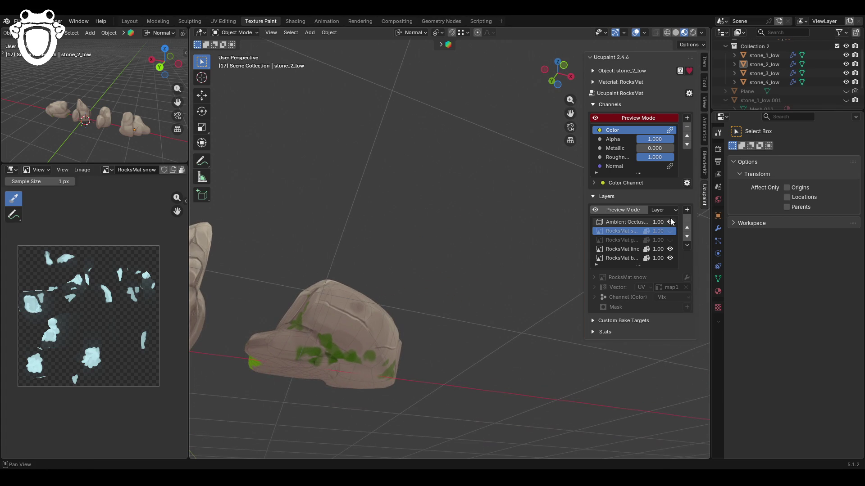
Step: Compare a close-up rock with the snow and green moss layers toggled, leaving moss hidden
{"action": "left_click", "coordinate": [674, 233]}
{"action": "mouse_move", "coordinate": [326, 297]}
{"action": "middle_mouse_down"}
{"action": "mouse_move", "coordinate": [534, 265]}
{"action": "mouse_move", "coordinate": [586, 248]}
{"action": "mouse_move", "coordinate": [447, 305]}
{"action": "mouse_move", "coordinate": [478, 297]}
{"action": "middle_mouse_up"}
{"action": "left_click", "coordinate": [671, 231]}
{"action": "left_click", "coordinate": [671, 239]}
{"action": "left_click", "coordinate": [670, 240]}
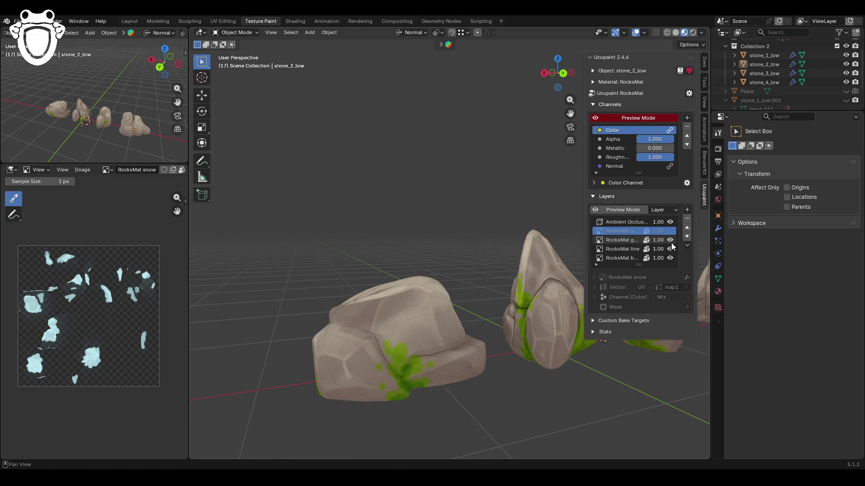
{"action": "left_click", "coordinate": [671, 242]}
{"action": "left_click", "coordinate": [672, 242]}
{"action": "mouse_move", "coordinate": [496, 297]}
{"action": "middle_mouse_down"}
{"action": "mouse_move", "coordinate": [431, 314]}
{"action": "mouse_move", "coordinate": [405, 285]}
{"action": "mouse_move", "coordinate": [377, 284]}
{"action": "mouse_move", "coordinate": [434, 296]}
{"action": "middle_mouse_up"}
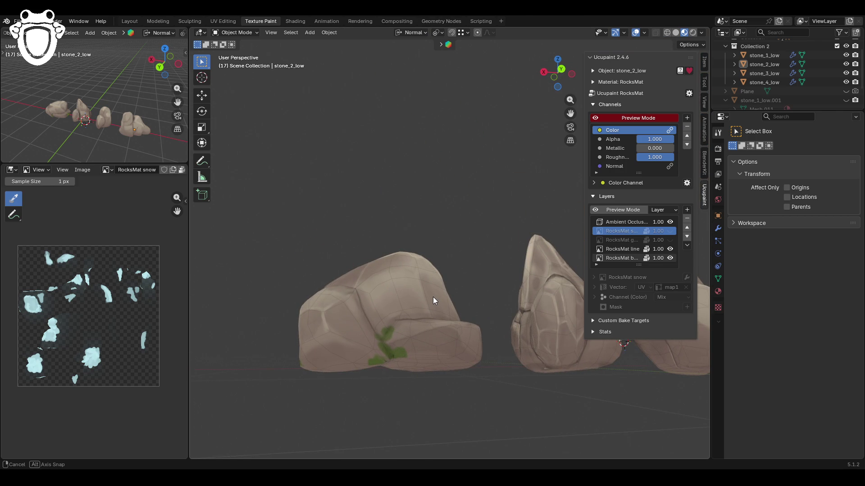
{"action": "mouse_move", "coordinate": [433, 296]}
{"action": "middle_mouse_down"}
{"action": "mouse_move", "coordinate": [553, 318]}
{"action": "mouse_move", "coordinate": [415, 302]}
{"action": "mouse_move", "coordinate": [500, 315]}
{"action": "middle_mouse_up"}
Step: Check the rocks from a low side view with snow on and off, ending with snow hidden
{"action": "left_click_drag", "start_coordinate": [571, 113], "coordinate": [570, 114]}
{"action": "scroll", "coordinate": [492, 249], "scroll_direction": "up", "scroll_amount": 3}
{"action": "mouse_move", "coordinate": [491, 250]}
{"action": "middle_mouse_down"}
{"action": "mouse_move", "coordinate": [483, 253]}
{"action": "mouse_move", "coordinate": [528, 255]}
{"action": "mouse_move", "coordinate": [490, 252]}
{"action": "middle_mouse_up"}
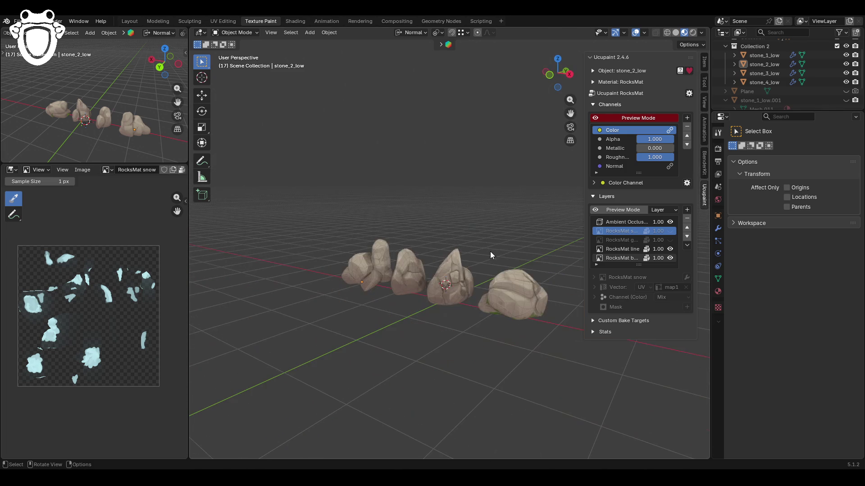
{"action": "left_click", "coordinate": [671, 233]}
{"action": "left_click", "coordinate": [671, 233]}
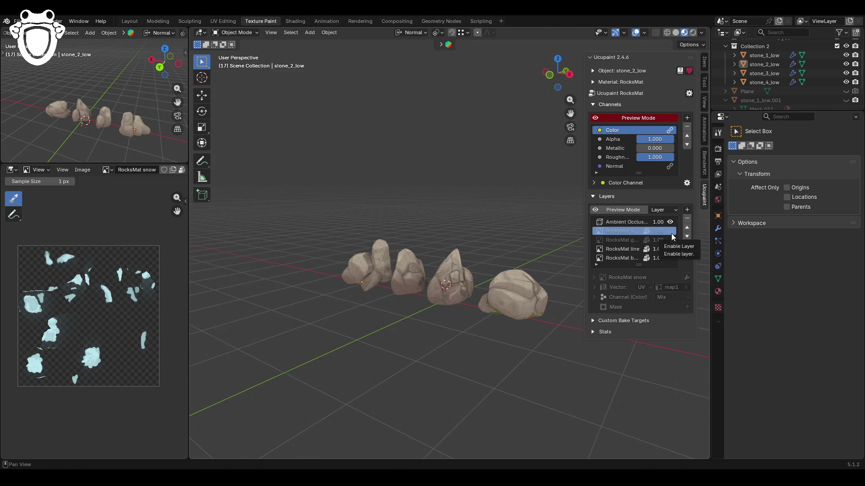
{"action": "left_click", "coordinate": [672, 233]}
{"action": "left_click", "coordinate": [671, 234]}
Step: Add a new 2048 image layer, RocksMat Layer 4, to the Ucupaint stack
{"action": "left_click", "coordinate": [686, 210]}
{"action": "left_click", "coordinate": [474, 218]}
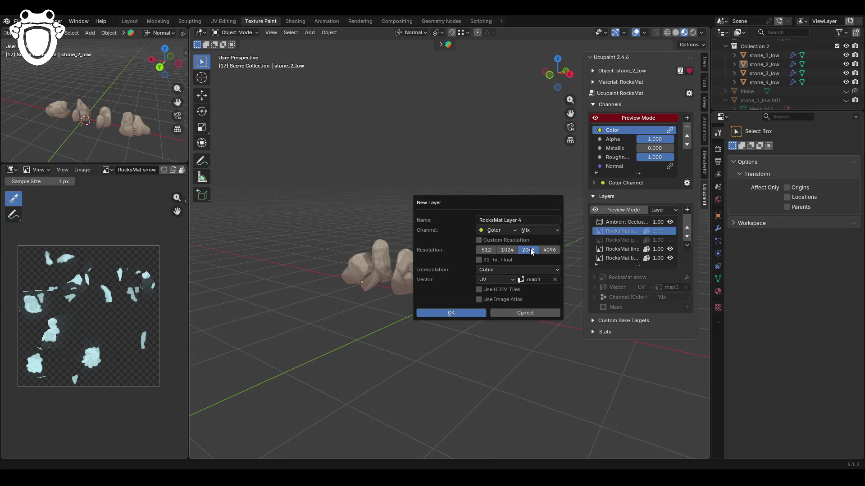
{"action": "left_click", "coordinate": [500, 270]}
{"action": "left_click", "coordinate": [467, 314]}
Step: Switch the stones into Texture Paint mode
{"action": "mouse_move", "coordinate": [551, 279]}
{"action": "middle_mouse_down"}
{"action": "mouse_move", "coordinate": [458, 274]}
{"action": "mouse_move", "coordinate": [550, 143]}
{"action": "mouse_move", "coordinate": [524, 142]}
{"action": "mouse_move", "coordinate": [471, 239]}
{"action": "mouse_move", "coordinate": [549, 247]}
{"action": "middle_mouse_up"}
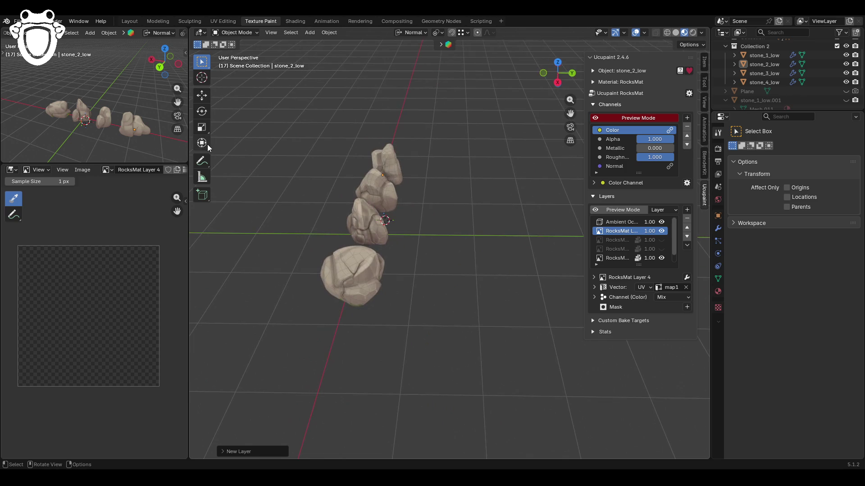
{"action": "left_click", "coordinate": [234, 32]}
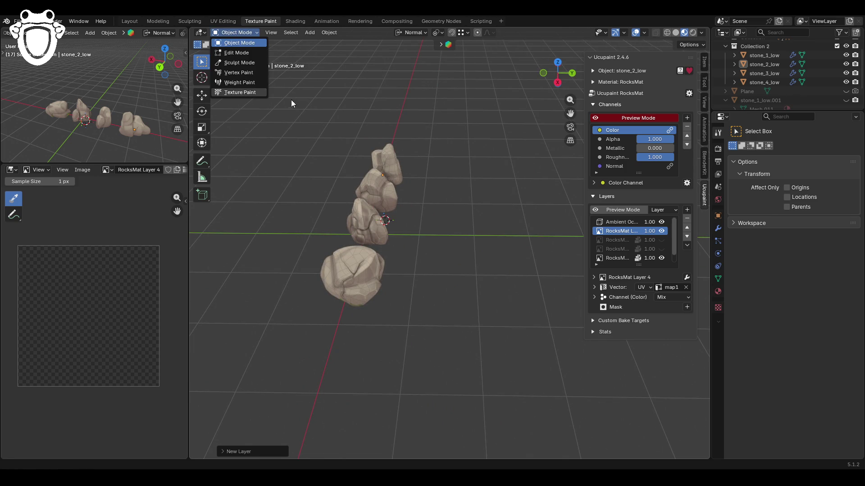
{"action": "left_click", "coordinate": [238, 95]}
{"action": "mouse_move", "coordinate": [349, 148]}
{"action": "middle_mouse_down"}
{"action": "mouse_move", "coordinate": [361, 187]}
{"action": "mouse_move", "coordinate": [400, 184]}
{"action": "middle_mouse_up"}
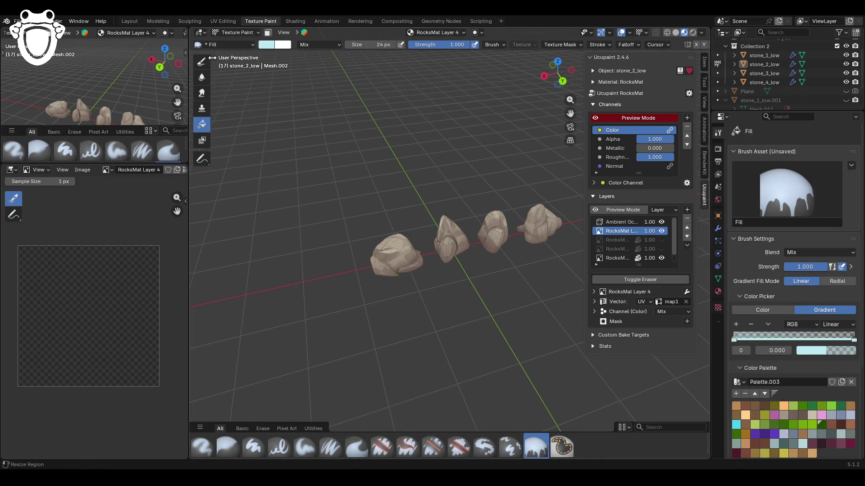
Step: Try a light-blue Paint Soft stroke on the rightmost rock, then undo it
{"action": "left_click", "coordinate": [305, 447]}
{"action": "left_click_drag", "start_coordinate": [518, 227], "coordinate": [556, 222]}
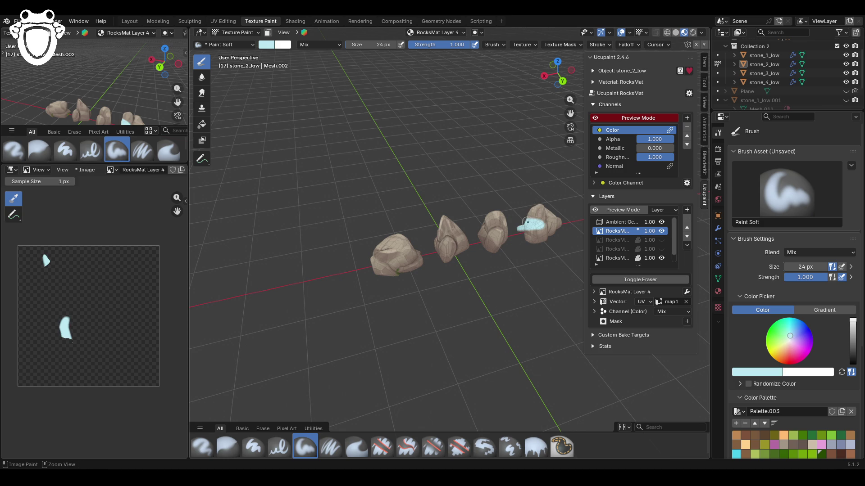
{"action": "key", "text": "ctrl+z"}
{"action": "scroll", "coordinate": [570, 120], "scroll_direction": "up", "scroll_amount": 3}
{"action": "middle_click_drag", "start_coordinate": [570, 119], "coordinate": [531, 149]}
{"action": "middle_click_drag", "start_coordinate": [471, 241], "coordinate": [439, 211]}
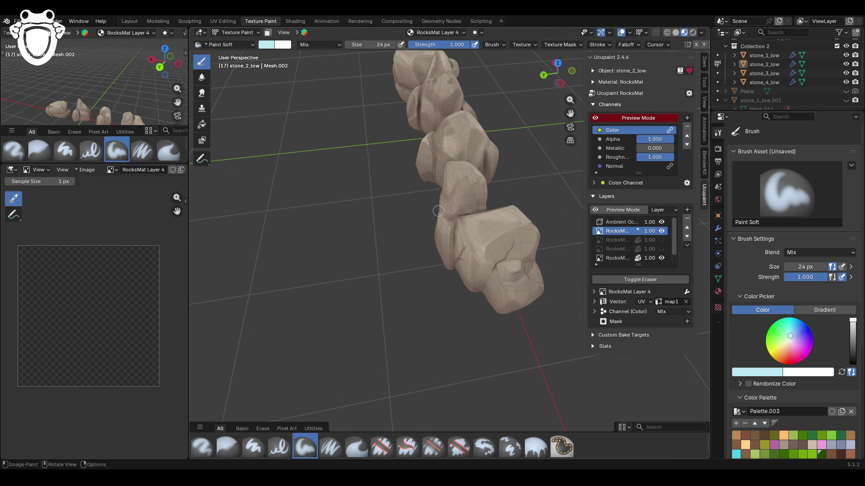
{"action": "left_click_drag", "start_coordinate": [571, 113], "coordinate": [536, 127]}
{"action": "scroll", "coordinate": [832, 357], "scroll_direction": "down", "scroll_amount": 4}
Step: Pick the yellow palette swatch, lighten it, and undo a yellow S-shaped test stroke
{"action": "left_click", "coordinate": [783, 411]}
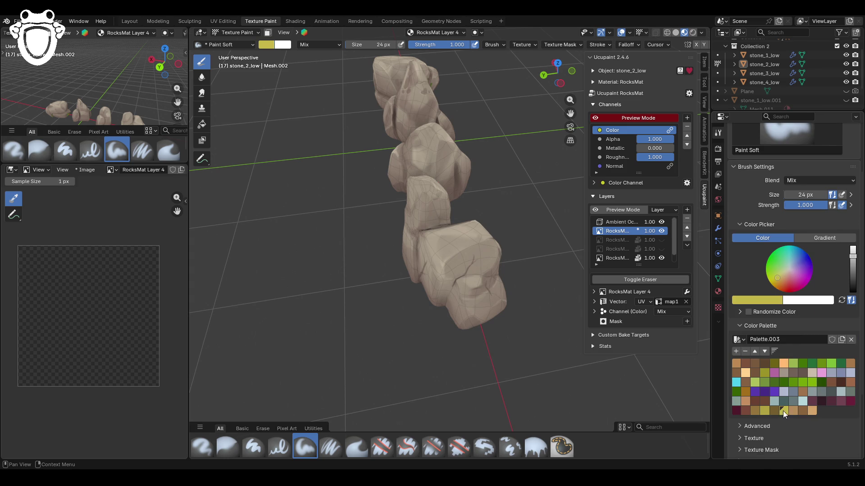
{"action": "left_click", "coordinate": [853, 249]}
{"action": "left_click_drag", "start_coordinate": [777, 275], "coordinate": [781, 275]}
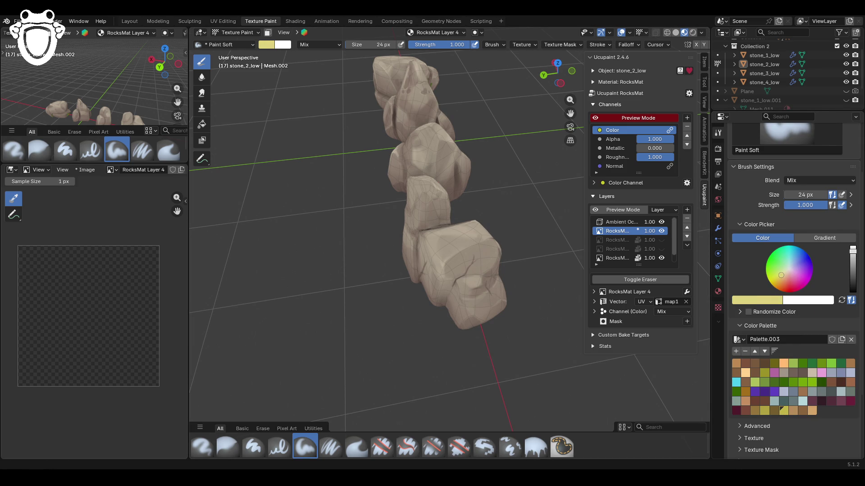
{"action": "left_click_drag", "start_coordinate": [447, 261], "coordinate": [457, 240]}
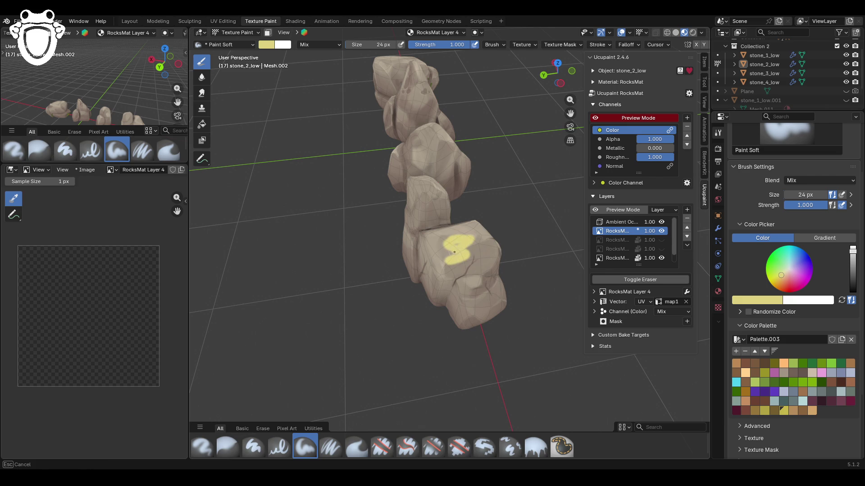
{"action": "left_click_drag", "start_coordinate": [451, 277], "coordinate": [453, 278]}
{"action": "mouse_move", "coordinate": [404, 307]}
{"action": "middle_mouse_down"}
{"action": "mouse_move", "coordinate": [395, 323]}
{"action": "mouse_move", "coordinate": [403, 333]}
{"action": "middle_mouse_up"}
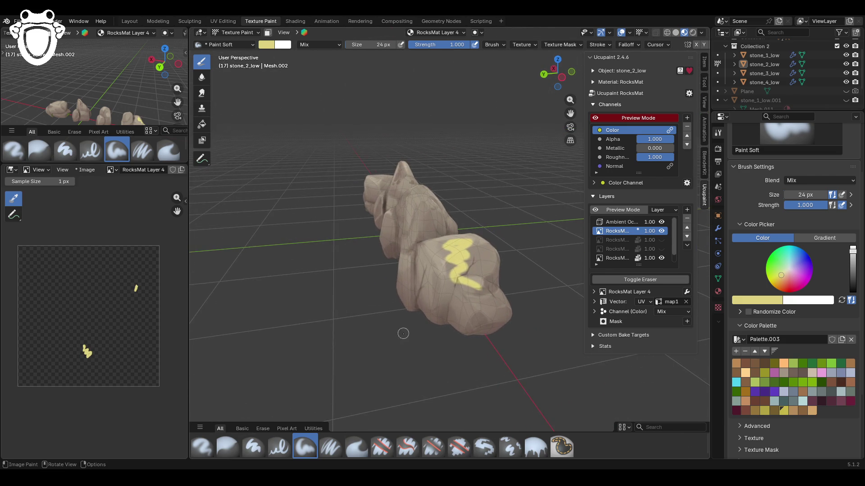
{"action": "key", "text": "ctrl+z"}
Step: Test the Airbrush with yellow on the stone's end, undoing each attempt
{"action": "left_click", "coordinate": [202, 447]}
{"action": "left_click_drag", "start_coordinate": [468, 280], "coordinate": [481, 324]}
{"action": "middle_click_drag", "start_coordinate": [482, 324], "coordinate": [496, 392]}
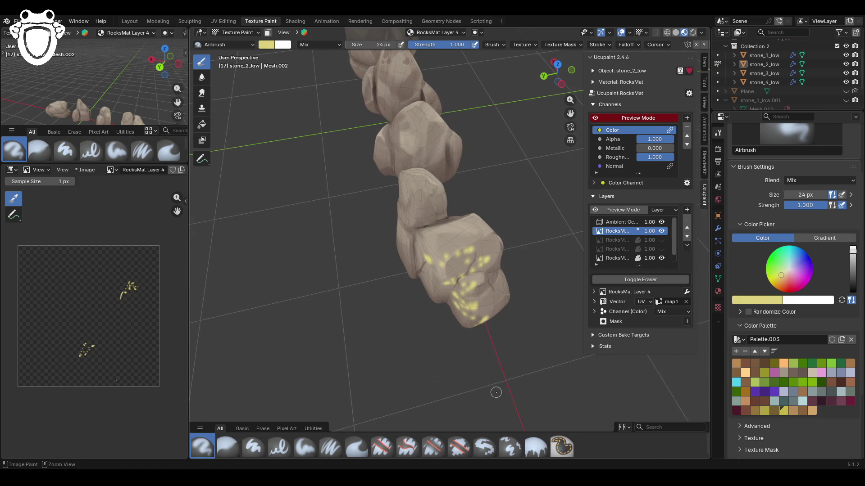
{"action": "key", "text": "ctrl+z"}
{"action": "left_click_drag", "start_coordinate": [476, 273], "coordinate": [471, 277]}
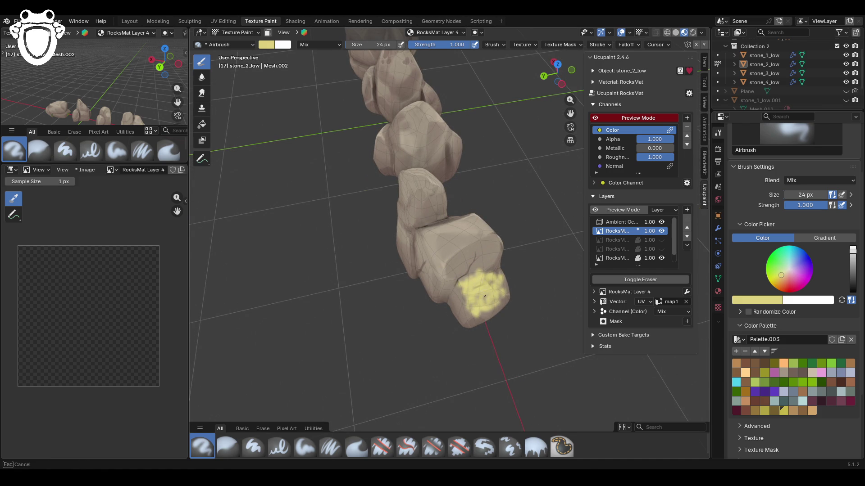
{"action": "left_click_drag", "start_coordinate": [469, 299], "coordinate": [464, 310]}
{"action": "middle_click_drag", "start_coordinate": [517, 326], "coordinate": [567, 342]}
{"action": "key", "text": "ctrl+z"}
Step: Make the yellow paler, undo a test stroke, and return to the Paint Soft brush
{"action": "left_click", "coordinate": [784, 274]}
{"action": "mouse_move", "coordinate": [504, 255]}
{"action": "left_mouse_down"}
{"action": "mouse_move", "coordinate": [469, 270]}
{"action": "mouse_move", "coordinate": [491, 313]}
{"action": "left_mouse_up"}
{"action": "key", "text": "ctrl+z"}
{"action": "left_click", "coordinate": [304, 448]}
Step: Darken the paint colour and undo a yellow zigzag test on the front rock
{"action": "key", "text": "ctrl+z"}
{"action": "left_click", "coordinate": [852, 255]}
{"action": "mouse_move", "coordinate": [495, 276]}
{"action": "left_mouse_down"}
{"action": "mouse_move", "coordinate": [473, 302]}
{"action": "mouse_move", "coordinate": [499, 317]}
{"action": "left_mouse_up"}
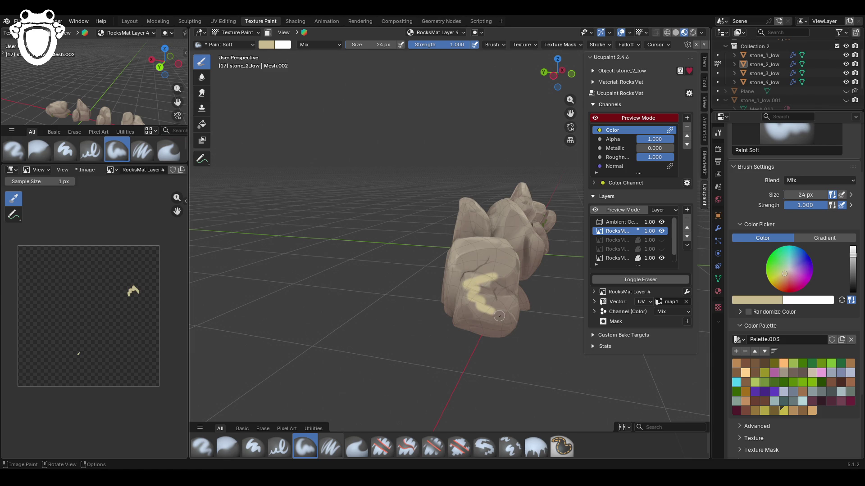
{"action": "key", "text": "ctrl+z"}
{"action": "middle_click_drag", "start_coordinate": [498, 314], "coordinate": [453, 297]}
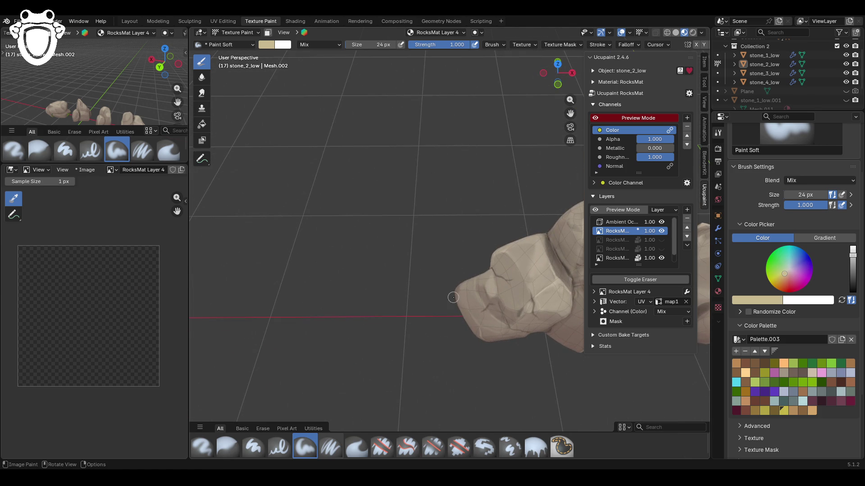
Step: Paint a test stroke on the rock's end, then lower the value slider to a muted olive
{"action": "left_click_drag", "start_coordinate": [469, 283], "coordinate": [471, 283]}
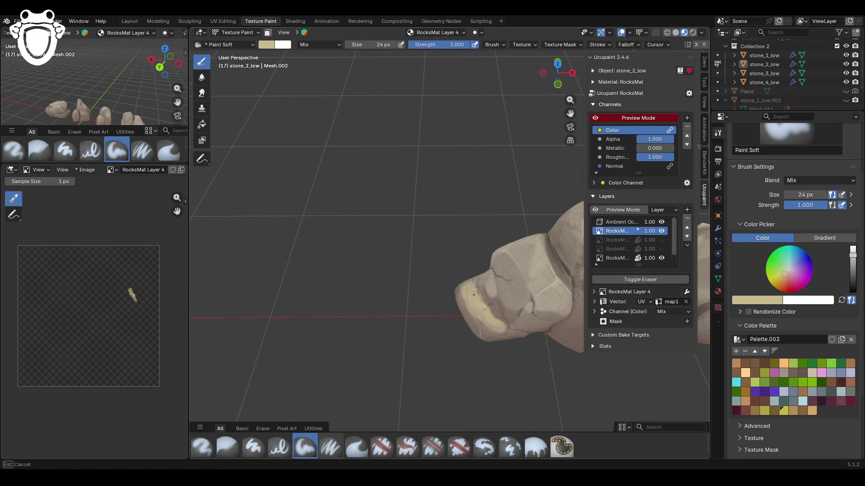
{"action": "left_click_drag", "start_coordinate": [496, 331], "coordinate": [466, 301]}
{"action": "mouse_move", "coordinate": [463, 300]}
{"action": "middle_mouse_down"}
{"action": "mouse_move", "coordinate": [457, 281]}
{"action": "mouse_move", "coordinate": [477, 270]}
{"action": "mouse_move", "coordinate": [454, 257]}
{"action": "mouse_move", "coordinate": [471, 243]}
{"action": "mouse_move", "coordinate": [554, 252]}
{"action": "mouse_move", "coordinate": [342, 243]}
{"action": "middle_mouse_up"}
{"action": "mouse_move", "coordinate": [570, 127]}
{"action": "left_mouse_down"}
{"action": "mouse_move", "coordinate": [498, 126]}
{"action": "mouse_move", "coordinate": [494, 163]}
{"action": "mouse_move", "coordinate": [513, 166]}
{"action": "left_mouse_up"}
{"action": "left_click_drag", "start_coordinate": [853, 262], "coordinate": [853, 267]}
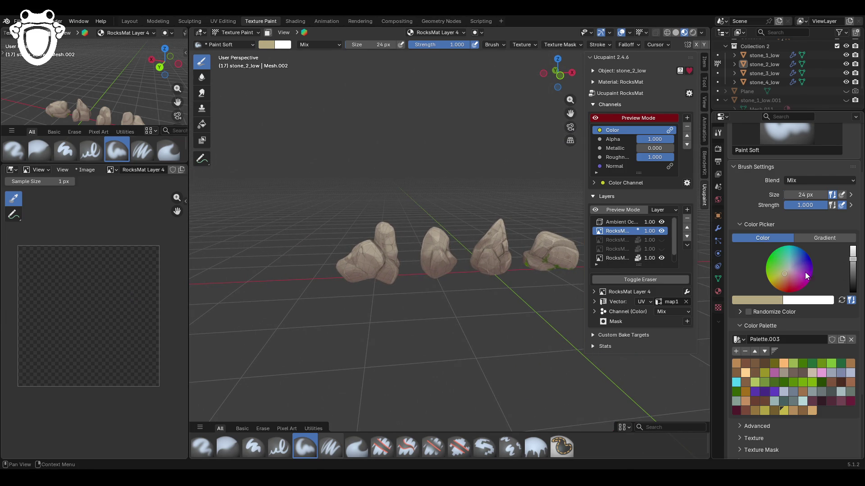
Step: Set the brush colour to hex #B5A56B and make the Fill tool use a gradient
{"action": "left_click", "coordinate": [772, 298]}
{"action": "left_click", "coordinate": [759, 286]}
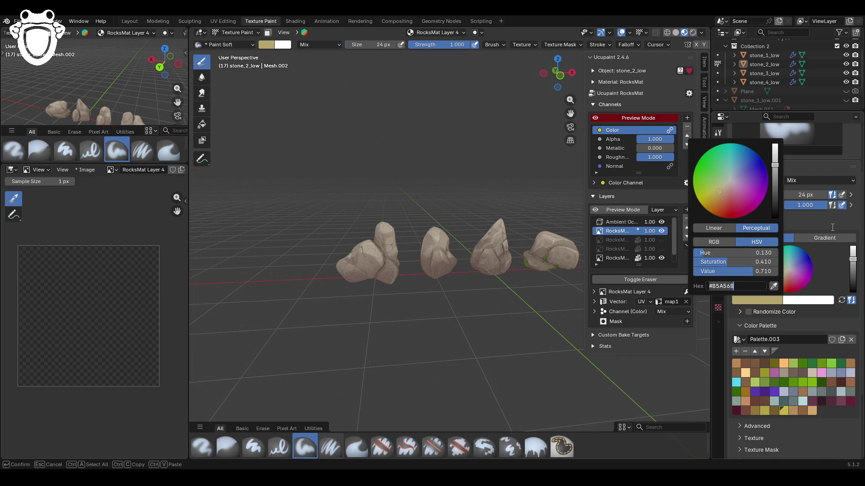
{"action": "key", "text": "Return"}
{"action": "left_click", "coordinate": [202, 125]}
{"action": "left_click", "coordinate": [825, 238]}
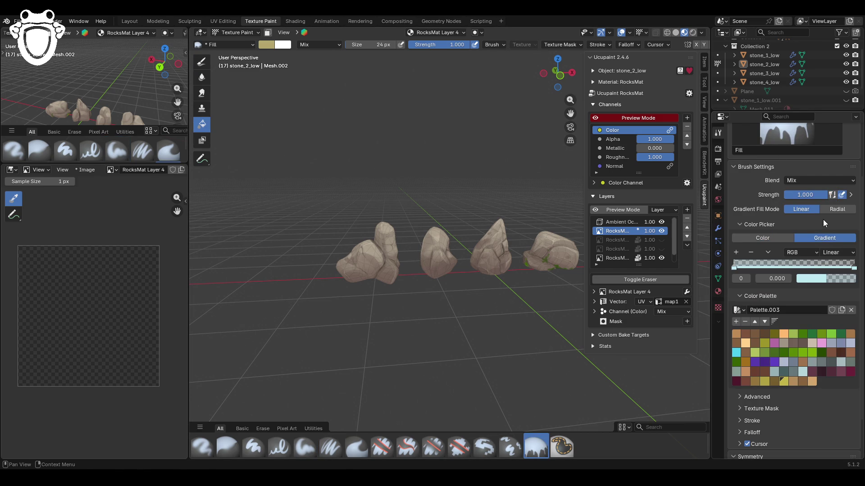
Step: Set both gradient stops to tan, test-fill the rocks, and undo the fill
{"action": "left_click", "coordinate": [810, 278]}
{"action": "left_click", "coordinate": [811, 265]}
{"action": "key", "text": "ctrl+v"}
{"action": "key", "text": "Return"}
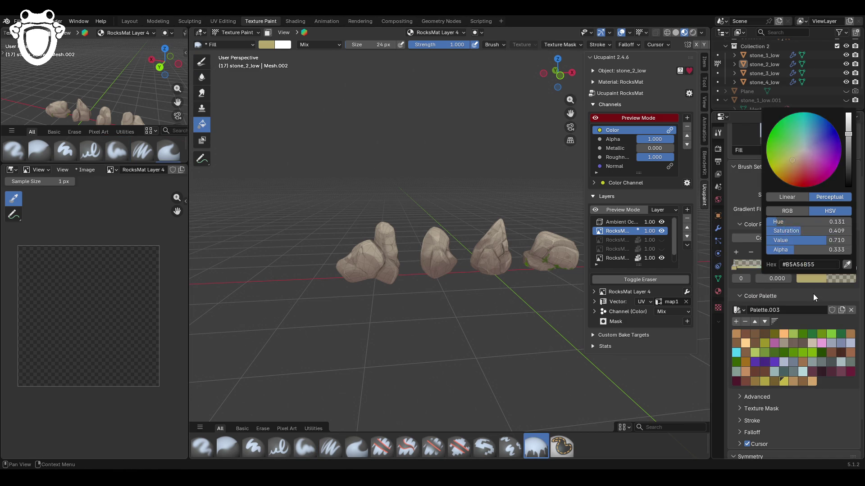
{"action": "left_click", "coordinate": [854, 268]}
{"action": "left_click", "coordinate": [811, 279]}
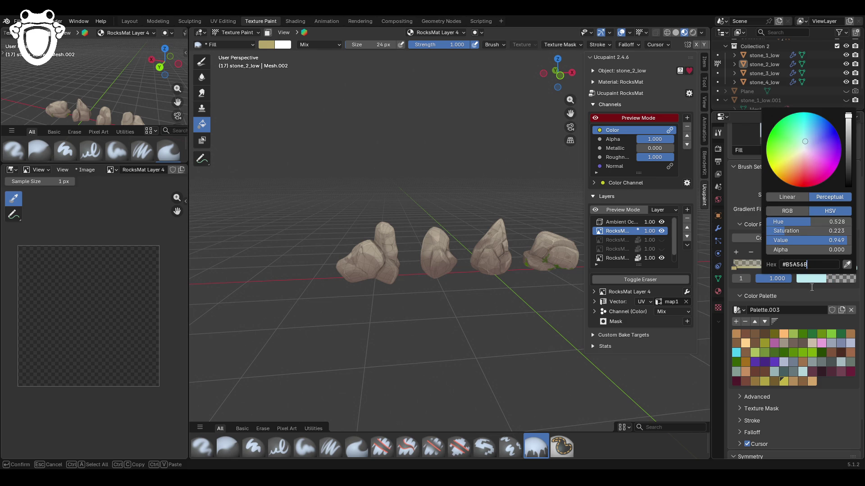
{"action": "key", "text": "ctrl+v"}
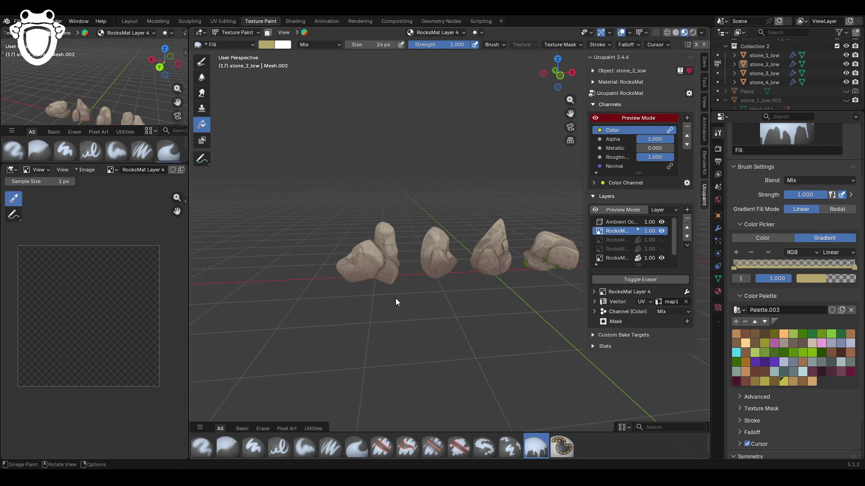
{"action": "mouse_move", "coordinate": [393, 300]}
{"action": "left_mouse_down"}
{"action": "mouse_move", "coordinate": [380, 236]}
{"action": "mouse_move", "coordinate": [387, 189]}
{"action": "left_mouse_up"}
{"action": "mouse_move", "coordinate": [435, 214]}
{"action": "middle_mouse_down"}
{"action": "mouse_move", "coordinate": [449, 296]}
{"action": "mouse_move", "coordinate": [464, 298]}
{"action": "middle_mouse_up"}
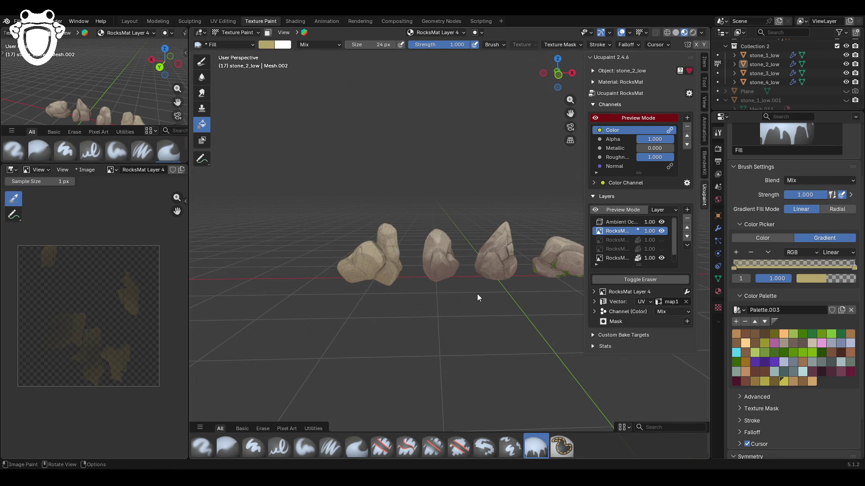
{"action": "key", "text": "ctrl+z"}
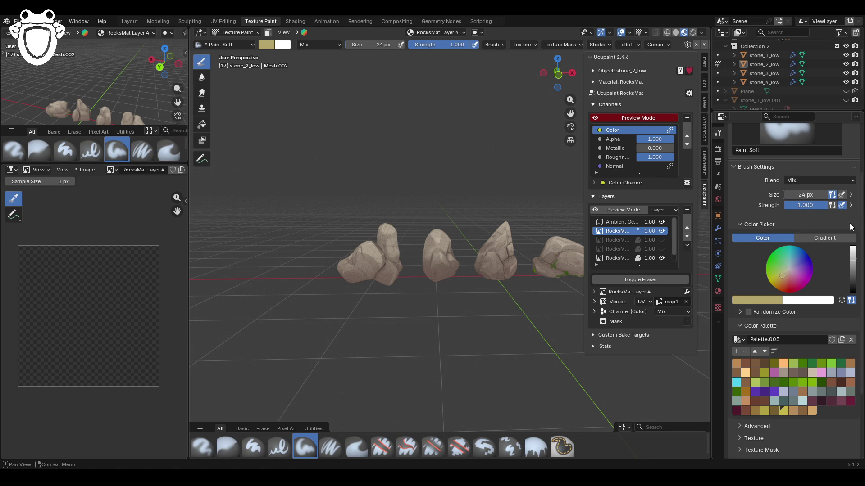
Step: Shift the gradient stop colour to a warmer tan and adjust its brightness
{"action": "left_click", "coordinate": [202, 124]}
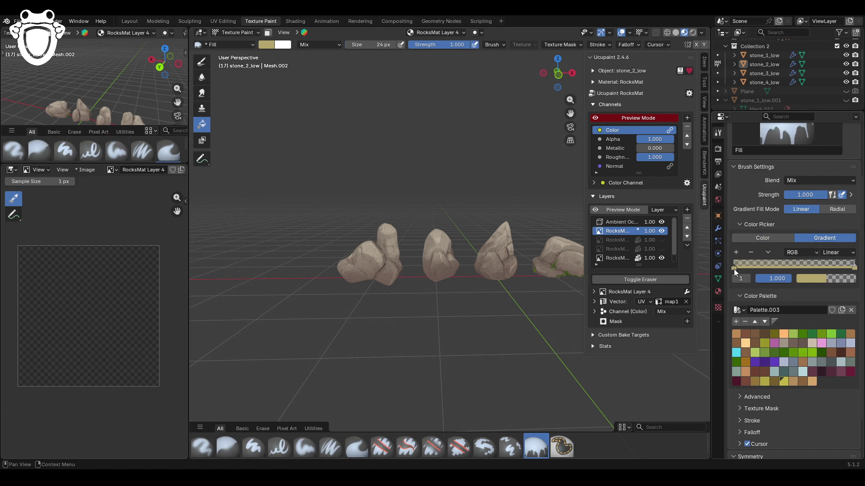
{"action": "left_click", "coordinate": [809, 277]}
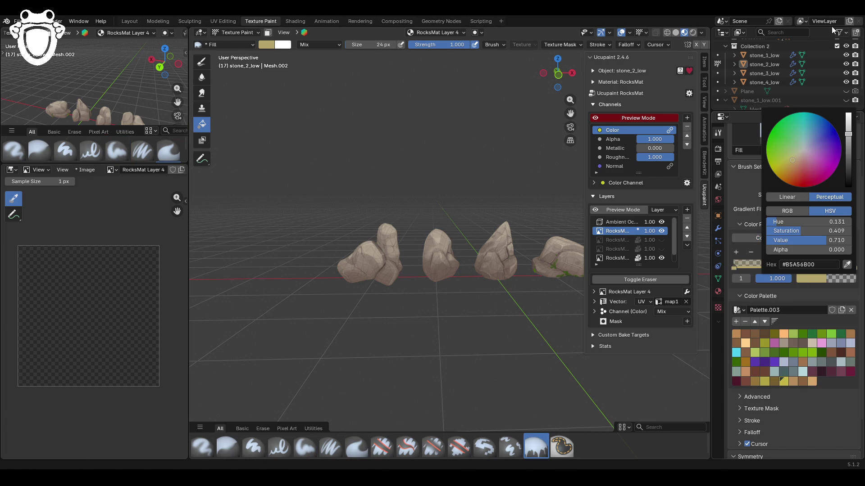
{"action": "left_click_drag", "start_coordinate": [786, 163], "coordinate": [792, 164]}
{"action": "left_click_drag", "start_coordinate": [848, 131], "coordinate": [848, 131]}
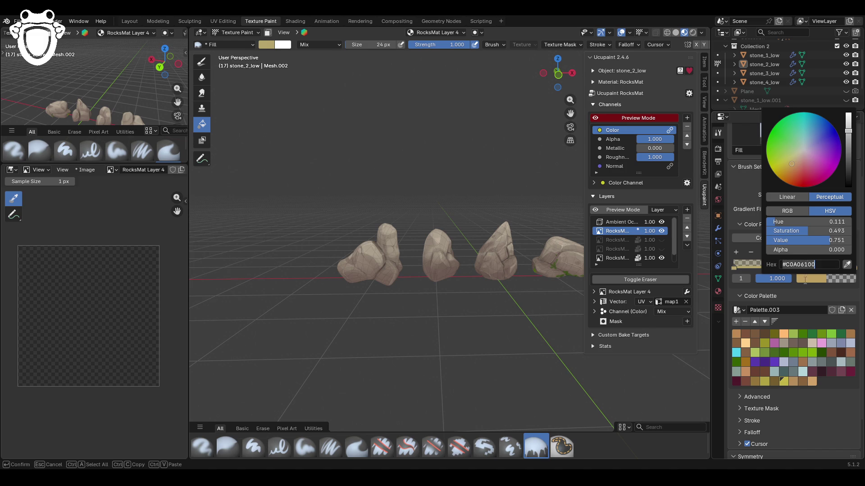
Step: Resample the first stop's colour and drag the brown gradient fill across stone_2_low
{"action": "left_click", "coordinate": [735, 268]}
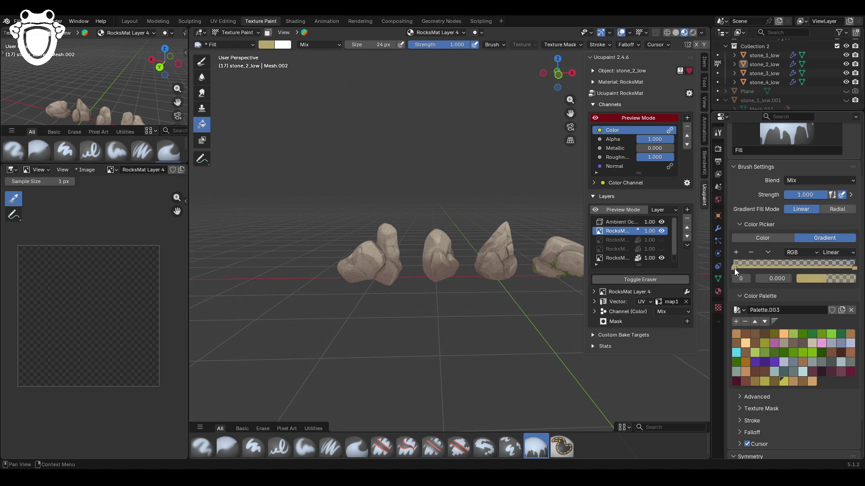
{"action": "left_click", "coordinate": [806, 279]}
{"action": "left_click", "coordinate": [849, 265]}
{"action": "left_click_drag", "start_coordinate": [378, 282], "coordinate": [372, 216]}
{"action": "mouse_move", "coordinate": [444, 271]}
{"action": "middle_mouse_down"}
{"action": "mouse_move", "coordinate": [368, 273]}
{"action": "mouse_move", "coordinate": [479, 269]}
{"action": "mouse_move", "coordinate": [359, 219]}
{"action": "mouse_move", "coordinate": [455, 258]}
{"action": "middle_mouse_up"}
{"action": "left_click", "coordinate": [234, 32]}
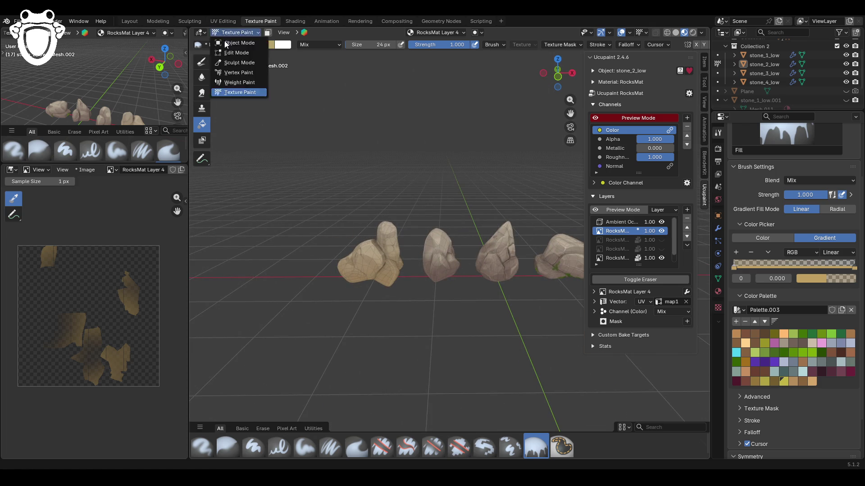
Step: Select stone_4_low and give it the brown gradient fill in Texture Paint
{"action": "left_click", "coordinate": [225, 43]}
{"action": "left_click", "coordinate": [234, 33]}
{"action": "left_click", "coordinate": [435, 250]}
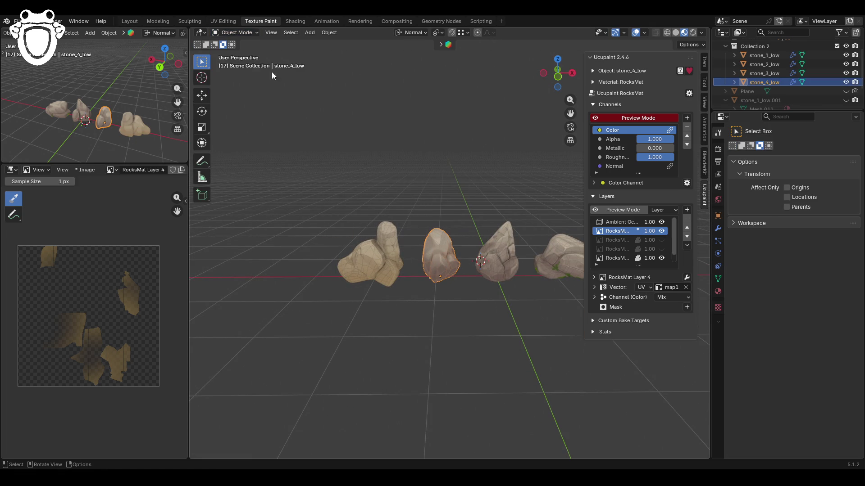
{"action": "left_click", "coordinate": [237, 32]}
{"action": "left_click", "coordinate": [246, 93]}
{"action": "mouse_move", "coordinate": [446, 276]}
{"action": "left_mouse_down"}
{"action": "mouse_move", "coordinate": [441, 241]}
{"action": "mouse_move", "coordinate": [482, 304]}
{"action": "mouse_move", "coordinate": [482, 292]}
{"action": "left_mouse_up"}
{"action": "mouse_move", "coordinate": [440, 228]}
{"action": "middle_mouse_down"}
{"action": "mouse_move", "coordinate": [526, 272]}
{"action": "mouse_move", "coordinate": [517, 274]}
{"action": "mouse_move", "coordinate": [450, 225]}
{"action": "middle_mouse_up"}
Step: Select stone_1_low and give it the same brown gradient fill
{"action": "left_click", "coordinate": [239, 33]}
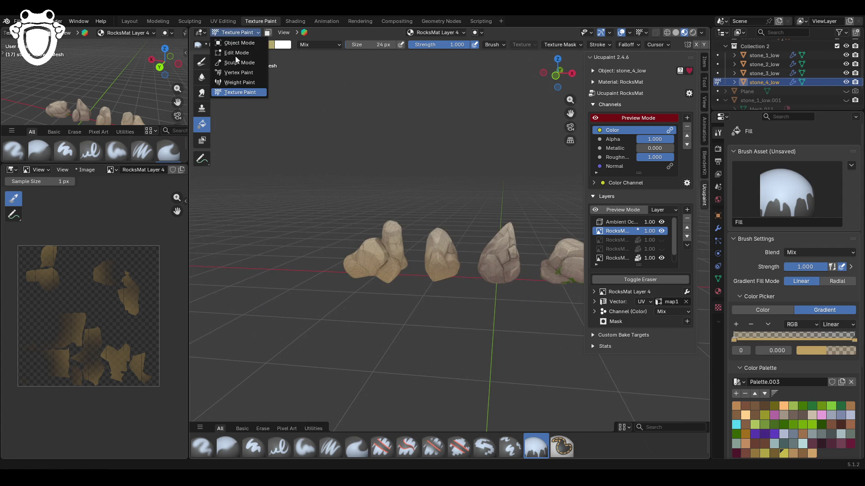
{"action": "left_click", "coordinate": [236, 42]}
{"action": "left_click", "coordinate": [497, 257]}
{"action": "left_click", "coordinate": [249, 34]}
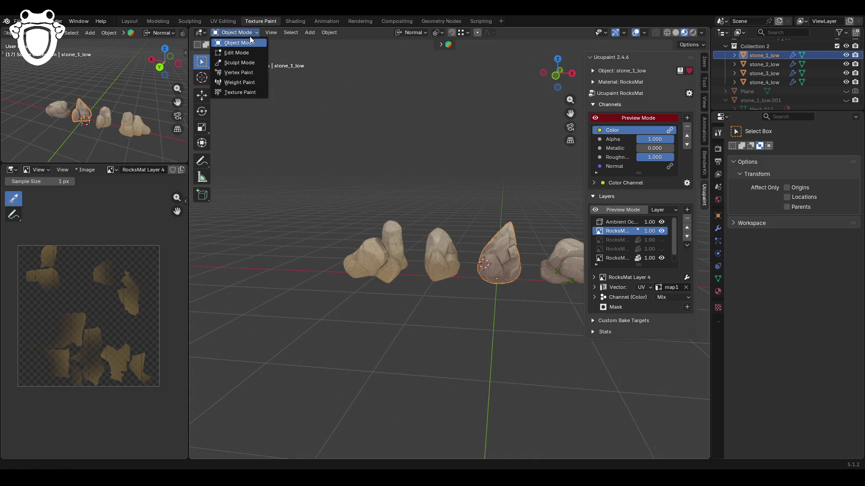
{"action": "left_click", "coordinate": [240, 93]}
{"action": "mouse_move", "coordinate": [504, 300]}
{"action": "left_mouse_down"}
{"action": "mouse_move", "coordinate": [502, 224]}
{"action": "mouse_move", "coordinate": [506, 304]}
{"action": "mouse_move", "coordinate": [491, 295]}
{"action": "left_mouse_up"}
{"action": "mouse_move", "coordinate": [575, 274]}
{"action": "middle_mouse_down"}
{"action": "mouse_move", "coordinate": [480, 272]}
{"action": "mouse_move", "coordinate": [518, 203]}
{"action": "middle_mouse_up"}
{"action": "mouse_move", "coordinate": [540, 115]}
{"action": "middle_mouse_down"}
{"action": "mouse_move", "coordinate": [428, 117]}
{"action": "mouse_move", "coordinate": [311, 77]}
{"action": "middle_mouse_up"}
Step: Put stone_3_low into Texture Paint and save the blend file with Ctrl+S
{"action": "left_click", "coordinate": [239, 33]}
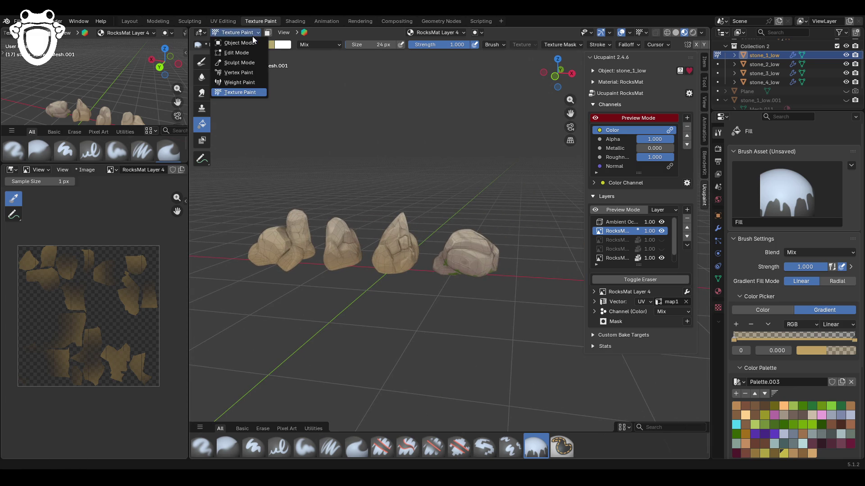
{"action": "left_click", "coordinate": [255, 43]}
{"action": "left_click", "coordinate": [475, 247]}
{"action": "left_click", "coordinate": [239, 33]}
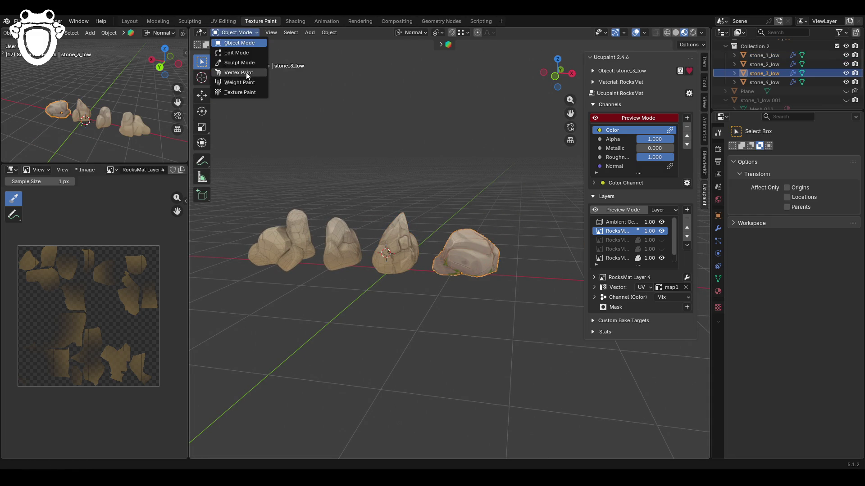
{"action": "left_click", "coordinate": [240, 92]}
{"action": "mouse_move", "coordinate": [461, 212]}
{"action": "middle_mouse_down"}
{"action": "mouse_move", "coordinate": [473, 293]}
{"action": "mouse_move", "coordinate": [604, 292]}
{"action": "mouse_move", "coordinate": [435, 296]}
{"action": "middle_mouse_up"}
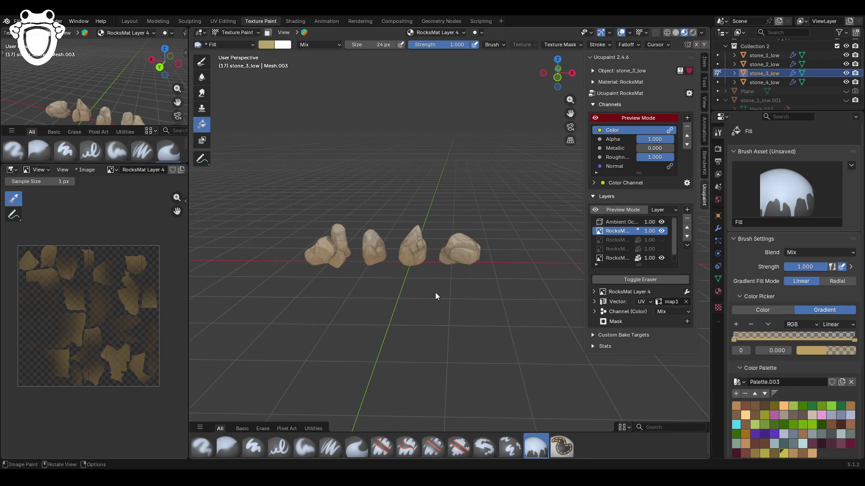
{"action": "key", "text": "ctrl+s"}
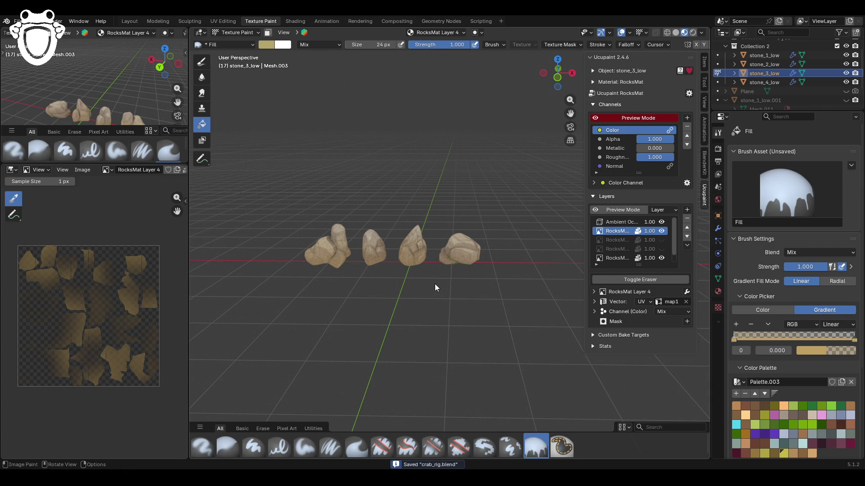
Step: Recentre the stones, hide RocksMat Layer 4, and make RocksMat base the active paint layer
{"action": "mouse_move", "coordinate": [449, 284]}
{"action": "middle_mouse_down"}
{"action": "mouse_move", "coordinate": [213, 266]}
{"action": "mouse_move", "coordinate": [345, 277]}
{"action": "mouse_move", "coordinate": [479, 276]}
{"action": "mouse_move", "coordinate": [482, 266]}
{"action": "mouse_move", "coordinate": [472, 266]}
{"action": "mouse_move", "coordinate": [475, 280]}
{"action": "mouse_move", "coordinate": [486, 216]}
{"action": "mouse_move", "coordinate": [545, 290]}
{"action": "mouse_move", "coordinate": [634, 280]}
{"action": "mouse_move", "coordinate": [300, 271]}
{"action": "middle_mouse_up"}
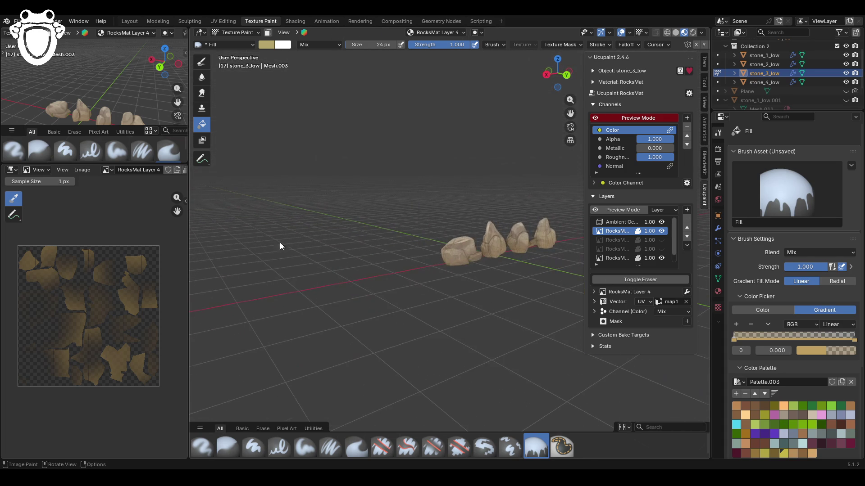
{"action": "mouse_move", "coordinate": [324, 259]}
{"action": "middle_mouse_down"}
{"action": "mouse_move", "coordinate": [442, 244]}
{"action": "mouse_move", "coordinate": [497, 248]}
{"action": "mouse_move", "coordinate": [495, 257]}
{"action": "middle_mouse_up"}
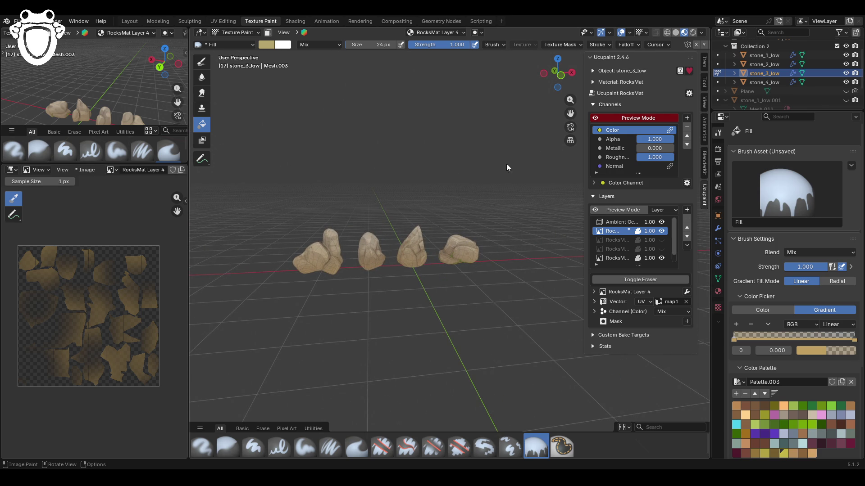
{"action": "left_click_drag", "start_coordinate": [570, 113], "coordinate": [595, 125]}
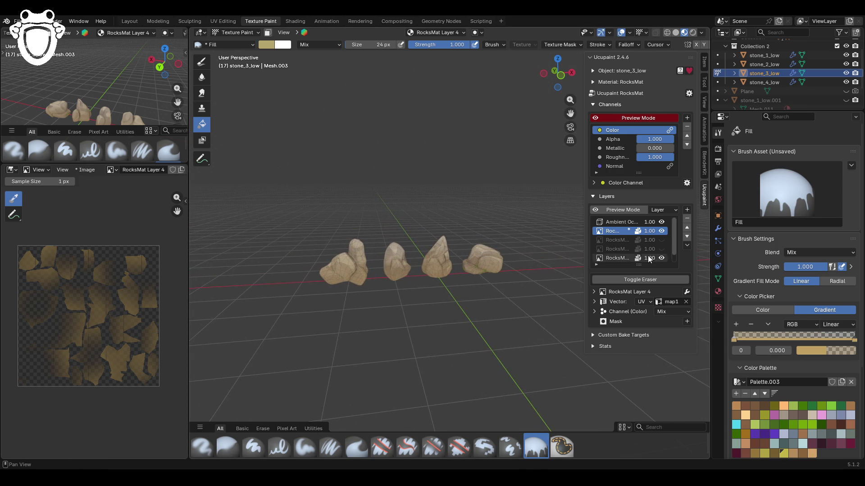
{"action": "left_click", "coordinate": [661, 231]}
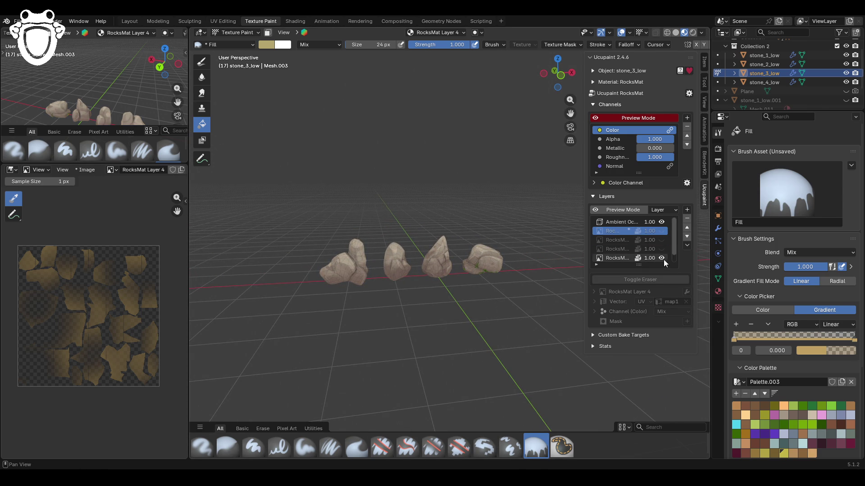
{"action": "scroll", "coordinate": [664, 260], "scroll_direction": "down", "scroll_amount": 1}
{"action": "left_click", "coordinate": [625, 258]}
{"action": "mouse_move", "coordinate": [246, 285]}
{"action": "middle_mouse_down"}
{"action": "mouse_move", "coordinate": [434, 314]}
{"action": "mouse_move", "coordinate": [446, 271]}
{"action": "mouse_move", "coordinate": [536, 165]}
{"action": "middle_mouse_up"}
{"action": "left_click", "coordinate": [554, 106]}
{"action": "key", "text": "ctrl+z"}
{"action": "key", "text": "ctrl+z"}
{"action": "mouse_move", "coordinate": [540, 361]}
{"action": "middle_mouse_down", "text": "shift"}
{"action": "mouse_move", "coordinate": [360, 225]}
{"action": "mouse_move", "coordinate": [340, 220]}
{"action": "middle_mouse_up", "text": "shift"}
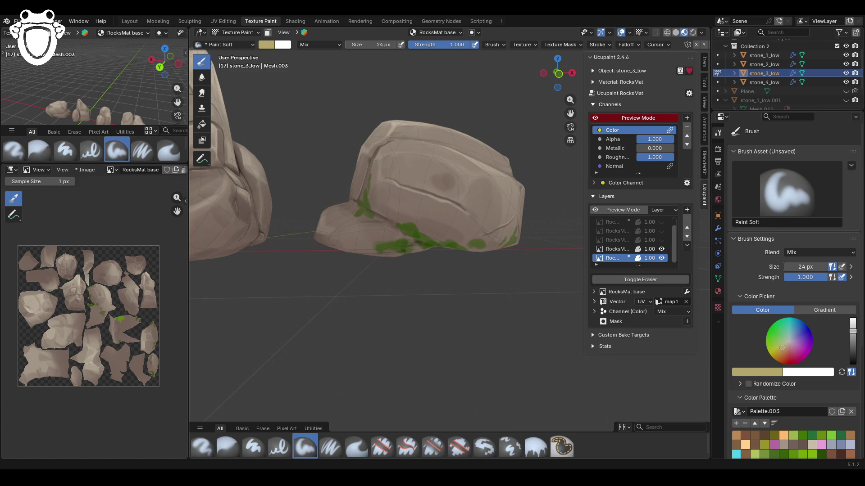
Step: Eyedrop the rock's grey-brown and paint it over stone_3_low's green moss and small spots
{"action": "middle_click_drag", "start_coordinate": [496, 288], "coordinate": [515, 294]}
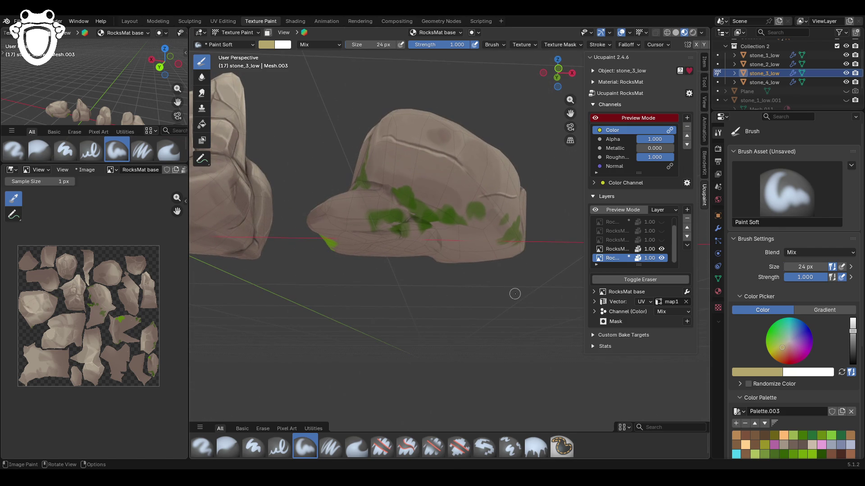
{"action": "left_click", "coordinate": [766, 372]}
{"action": "left_click", "coordinate": [773, 358]}
{"action": "left_click", "coordinate": [431, 184]}
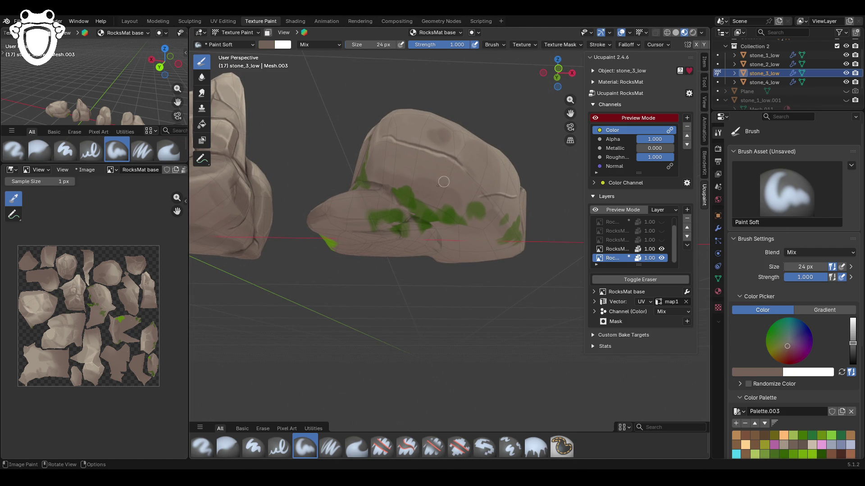
{"action": "mouse_move", "coordinate": [407, 208]}
{"action": "left_mouse_down"}
{"action": "mouse_move", "coordinate": [434, 213]}
{"action": "mouse_move", "coordinate": [374, 219]}
{"action": "mouse_move", "coordinate": [463, 221]}
{"action": "mouse_move", "coordinate": [465, 202]}
{"action": "mouse_move", "coordinate": [485, 219]}
{"action": "left_mouse_up"}
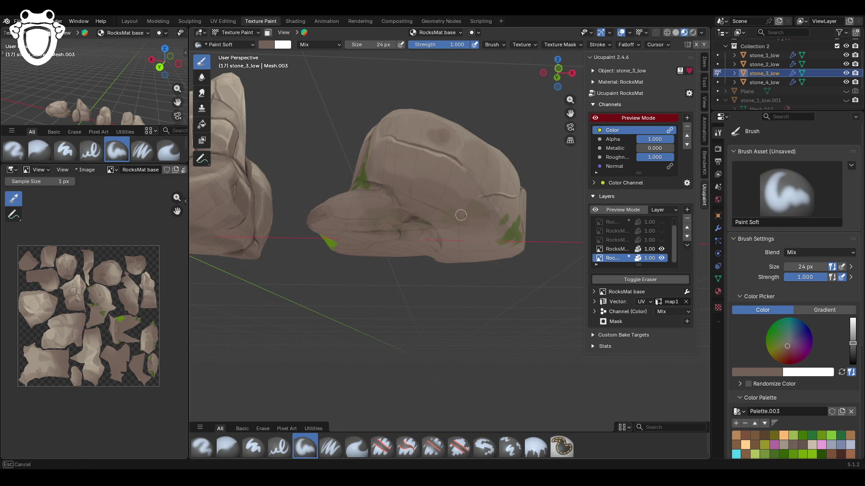
{"action": "mouse_move", "coordinate": [438, 216]}
{"action": "left_mouse_down"}
{"action": "mouse_move", "coordinate": [405, 196]}
{"action": "mouse_move", "coordinate": [389, 217]}
{"action": "mouse_move", "coordinate": [372, 223]}
{"action": "left_mouse_up"}
{"action": "middle_click_drag", "start_coordinate": [367, 221], "coordinate": [440, 278]}
{"action": "mouse_move", "coordinate": [392, 154]}
{"action": "left_mouse_down"}
{"action": "mouse_move", "coordinate": [395, 136]}
{"action": "mouse_move", "coordinate": [399, 178]}
{"action": "mouse_move", "coordinate": [391, 190]}
{"action": "mouse_move", "coordinate": [403, 172]}
{"action": "left_mouse_up"}
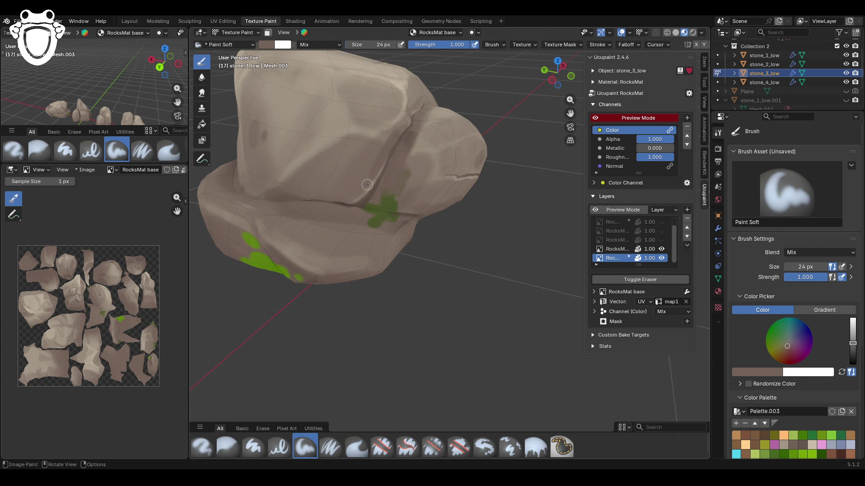
{"action": "left_click", "coordinate": [779, 372]}
Step: Eyedrop the rock's stone colour and paint over the first green patch
{"action": "left_click", "coordinate": [779, 365]}
{"action": "left_click", "coordinate": [411, 190]}
{"action": "mouse_move", "coordinate": [379, 178]}
{"action": "left_mouse_down"}
{"action": "mouse_move", "coordinate": [395, 191]}
{"action": "mouse_move", "coordinate": [408, 175]}
{"action": "mouse_move", "coordinate": [373, 207]}
{"action": "mouse_move", "coordinate": [387, 201]}
{"action": "left_mouse_up"}
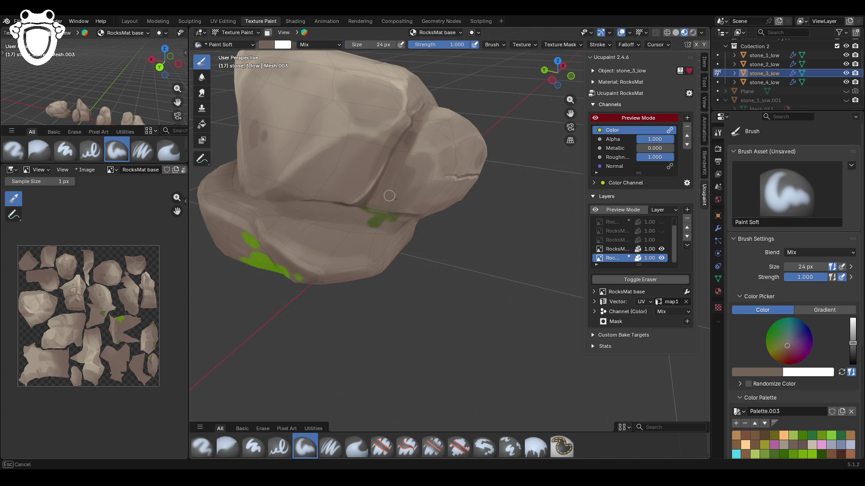
{"action": "mouse_move", "coordinate": [374, 208]}
{"action": "left_mouse_down"}
{"action": "mouse_move", "coordinate": [366, 224]}
{"action": "mouse_move", "coordinate": [373, 210]}
{"action": "mouse_move", "coordinate": [390, 225]}
{"action": "left_mouse_up"}
Step: Paint stone colour over the green blobs along the stone's lower edge and underside
{"action": "mouse_move", "coordinate": [381, 218]}
{"action": "middle_mouse_down"}
{"action": "mouse_move", "coordinate": [428, 188]}
{"action": "mouse_move", "coordinate": [442, 191]}
{"action": "middle_mouse_up"}
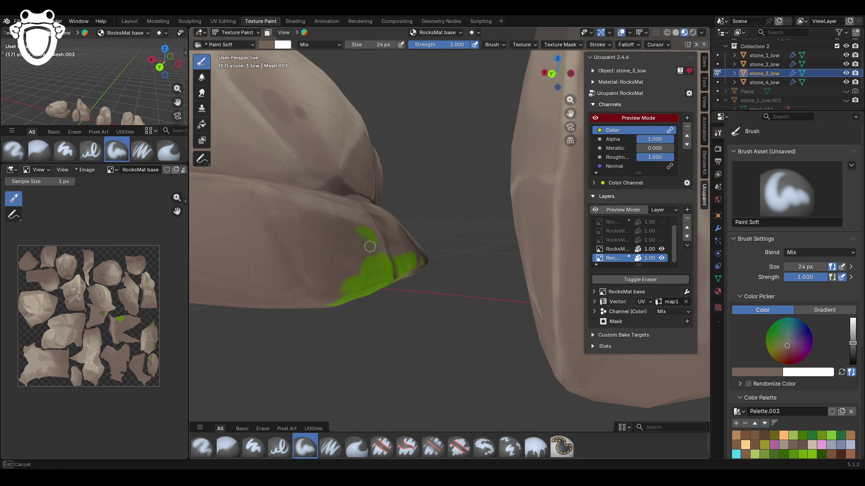
{"action": "mouse_move", "coordinate": [374, 237]}
{"action": "middle_mouse_down"}
{"action": "mouse_move", "coordinate": [363, 243]}
{"action": "mouse_move", "coordinate": [361, 236]}
{"action": "middle_mouse_up"}
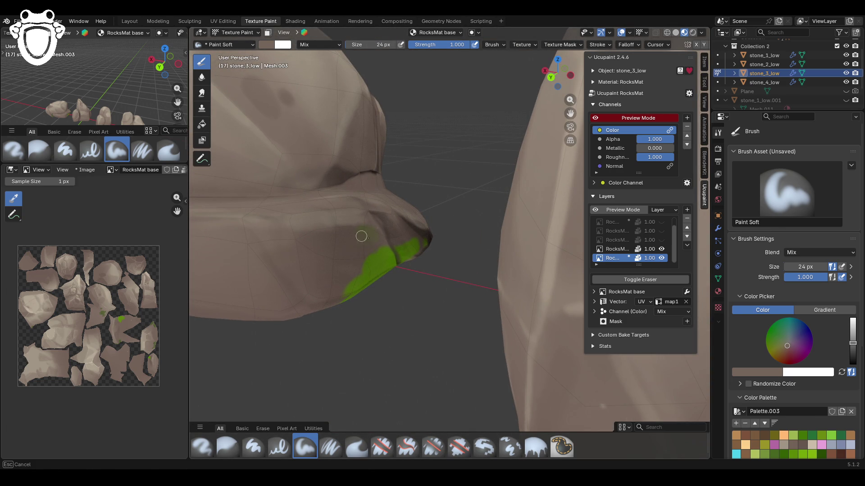
{"action": "left_click_drag", "start_coordinate": [385, 249], "coordinate": [345, 286]}
{"action": "scroll", "coordinate": [361, 290], "scroll_direction": "down", "scroll_amount": 8}
{"action": "mouse_move", "coordinate": [361, 289]}
{"action": "middle_mouse_down"}
{"action": "mouse_move", "coordinate": [491, 292]}
{"action": "mouse_move", "coordinate": [472, 259]}
{"action": "middle_mouse_up"}
{"action": "scroll", "coordinate": [491, 292], "scroll_direction": "up", "scroll_amount": 6}
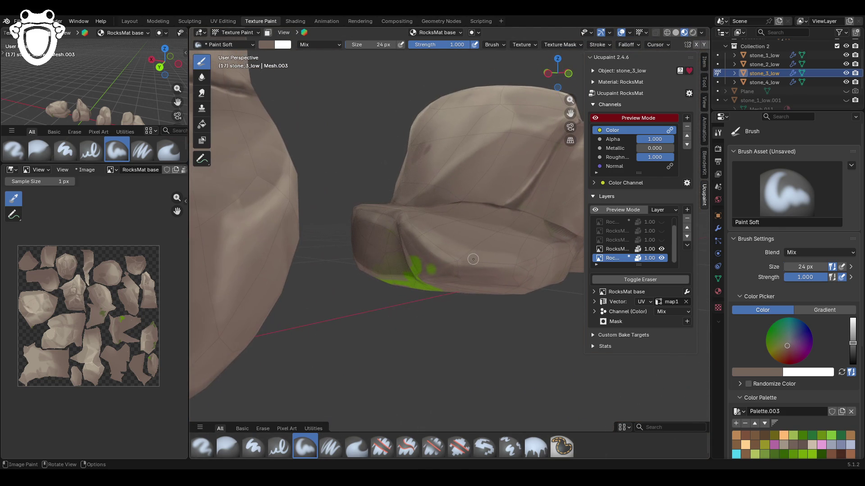
{"action": "mouse_move", "coordinate": [411, 259]}
{"action": "left_mouse_down"}
{"action": "mouse_move", "coordinate": [428, 268]}
{"action": "mouse_move", "coordinate": [409, 266]}
{"action": "mouse_move", "coordinate": [434, 270]}
{"action": "mouse_move", "coordinate": [388, 235]}
{"action": "left_mouse_up"}
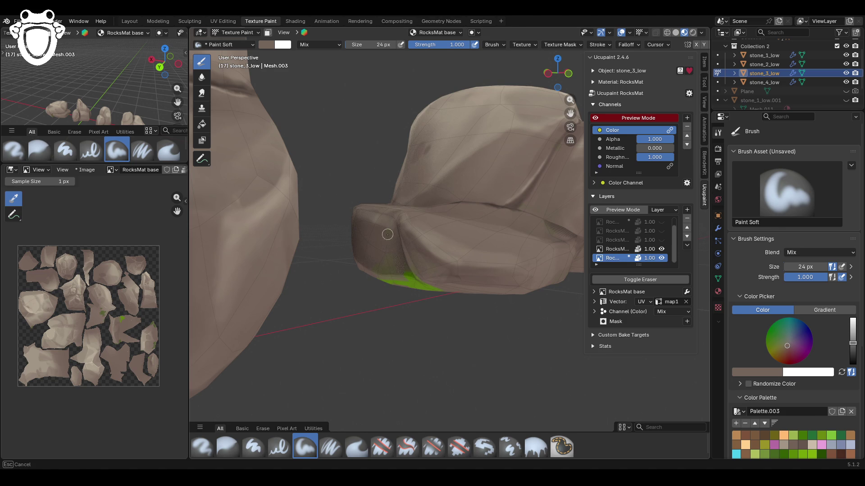
{"action": "left_click_drag", "start_coordinate": [377, 277], "coordinate": [439, 301]}
Step: From a new angle, cover the remaining green patches with stone colour
{"action": "middle_click_drag", "start_coordinate": [442, 307], "coordinate": [450, 245]}
{"action": "left_click_drag", "start_coordinate": [404, 249], "coordinate": [414, 266]}
{"action": "mouse_move", "coordinate": [438, 294]}
{"action": "left_mouse_down"}
{"action": "mouse_move", "coordinate": [426, 287]}
{"action": "mouse_move", "coordinate": [359, 303]}
{"action": "mouse_move", "coordinate": [432, 256]}
{"action": "left_mouse_up"}
{"action": "mouse_move", "coordinate": [432, 257]}
{"action": "middle_mouse_down"}
{"action": "mouse_move", "coordinate": [479, 230]}
{"action": "mouse_move", "coordinate": [496, 271]}
{"action": "middle_mouse_up"}
{"action": "scroll", "coordinate": [497, 278], "scroll_direction": "up", "scroll_amount": 4}
{"action": "mouse_move", "coordinate": [383, 265]}
{"action": "left_mouse_down"}
{"action": "mouse_move", "coordinate": [382, 252]}
{"action": "mouse_move", "coordinate": [398, 269]}
{"action": "mouse_move", "coordinate": [388, 255]}
{"action": "mouse_move", "coordinate": [432, 272]}
{"action": "mouse_move", "coordinate": [404, 280]}
{"action": "mouse_move", "coordinate": [397, 259]}
{"action": "mouse_move", "coordinate": [416, 269]}
{"action": "mouse_move", "coordinate": [408, 272]}
{"action": "left_mouse_up"}
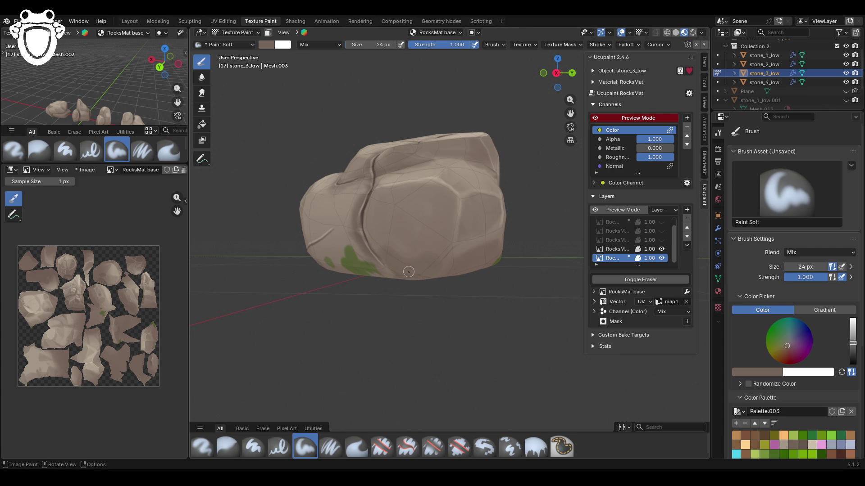
Step: Touch up the rock's side and lower edge until the last green traces are gone
{"action": "middle_click_drag", "start_coordinate": [315, 250], "coordinate": [377, 243]}
{"action": "mouse_move", "coordinate": [268, 273]}
{"action": "left_mouse_down"}
{"action": "mouse_move", "coordinate": [368, 278]}
{"action": "mouse_move", "coordinate": [300, 276]}
{"action": "left_mouse_up"}
{"action": "mouse_move", "coordinate": [288, 273]}
{"action": "left_mouse_down"}
{"action": "mouse_move", "coordinate": [383, 282]}
{"action": "mouse_move", "coordinate": [236, 272]}
{"action": "left_mouse_up"}
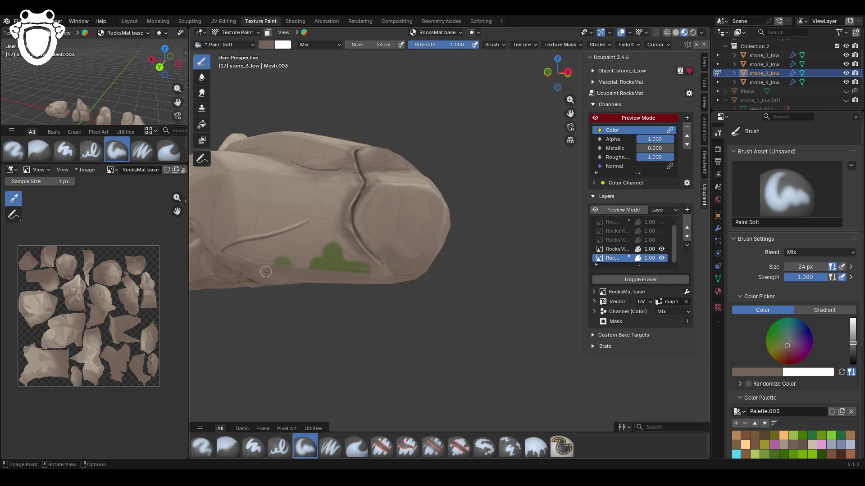
{"action": "left_click", "coordinate": [775, 371]}
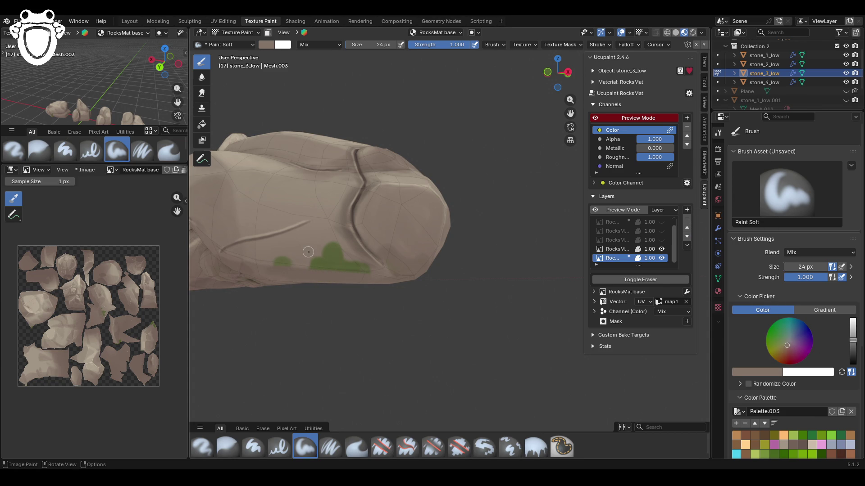
{"action": "mouse_move", "coordinate": [285, 258]}
{"action": "left_mouse_down"}
{"action": "mouse_move", "coordinate": [271, 261]}
{"action": "mouse_move", "coordinate": [335, 260]}
{"action": "mouse_move", "coordinate": [324, 247]}
{"action": "mouse_move", "coordinate": [342, 264]}
{"action": "mouse_move", "coordinate": [328, 264]}
{"action": "left_mouse_up"}
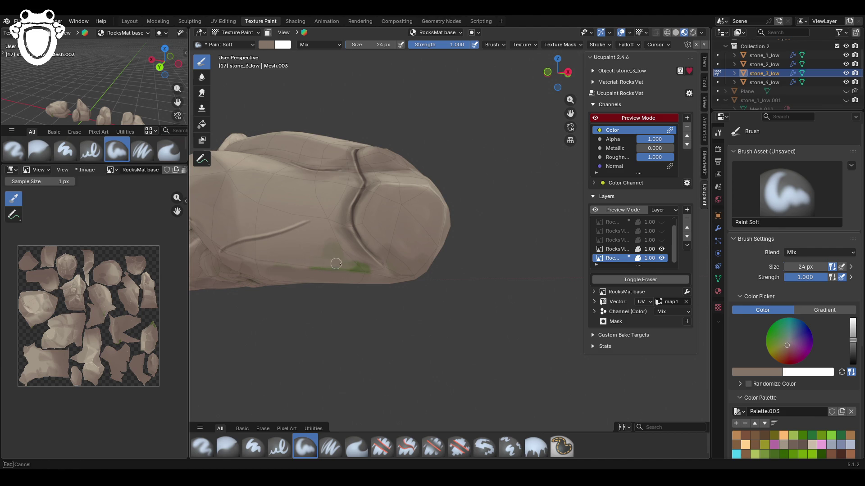
{"action": "mouse_move", "coordinate": [327, 245]}
{"action": "left_mouse_down"}
{"action": "mouse_move", "coordinate": [360, 269]}
{"action": "mouse_move", "coordinate": [340, 271]}
{"action": "mouse_move", "coordinate": [369, 272]}
{"action": "mouse_move", "coordinate": [360, 270]}
{"action": "left_mouse_up"}
{"action": "left_click_drag", "start_coordinate": [278, 267], "coordinate": [262, 260]}
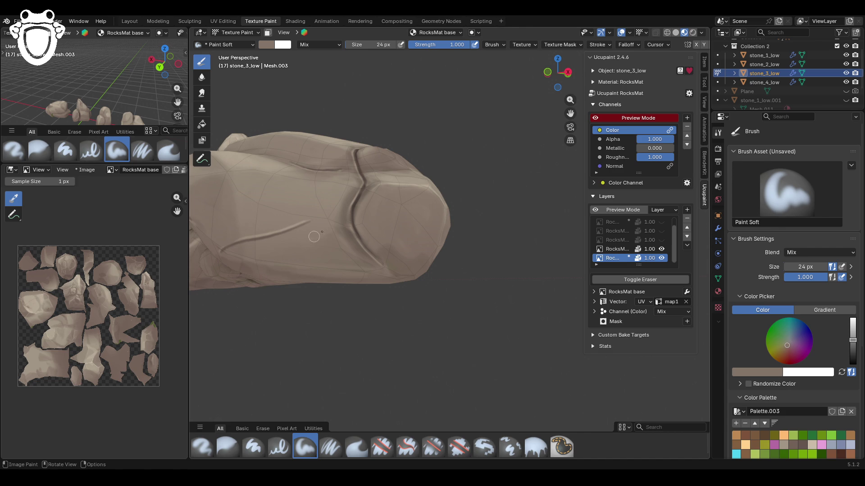
{"action": "mouse_move", "coordinate": [450, 228]}
{"action": "middle_mouse_down"}
{"action": "mouse_move", "coordinate": [433, 234]}
{"action": "mouse_move", "coordinate": [460, 237]}
{"action": "mouse_move", "coordinate": [448, 239]}
{"action": "middle_mouse_up"}
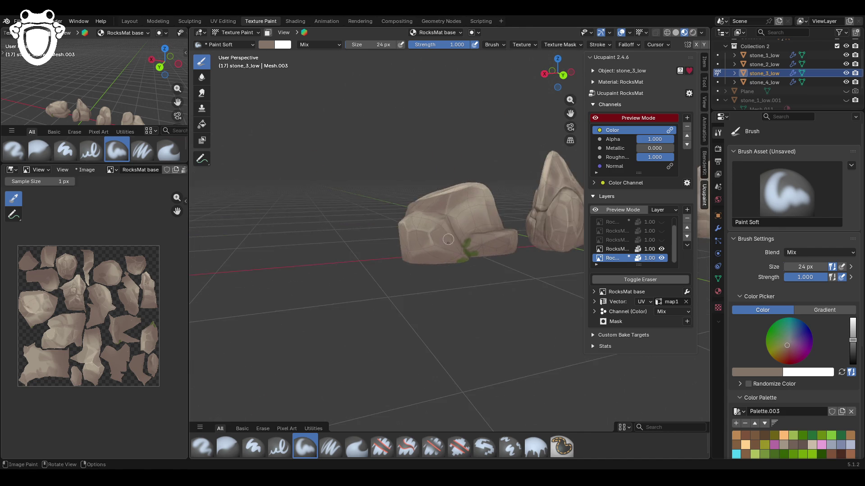
Step: Paint beige, then a darker rock palette colour, over the green patch on the base layer
{"action": "scroll", "coordinate": [448, 239], "scroll_direction": "up", "scroll_amount": 8}
{"action": "scroll", "coordinate": [495, 299], "scroll_direction": "down", "scroll_amount": 3}
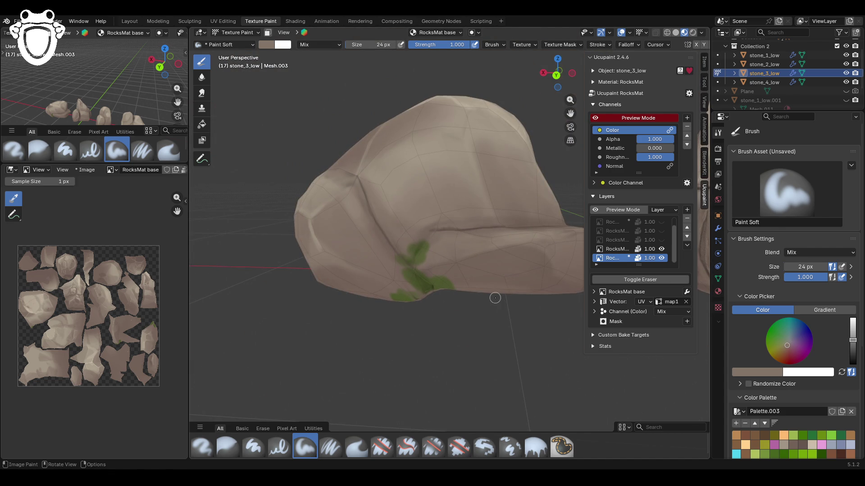
{"action": "mouse_move", "coordinate": [418, 245]}
{"action": "left_mouse_down"}
{"action": "mouse_move", "coordinate": [419, 266]}
{"action": "mouse_move", "coordinate": [402, 261]}
{"action": "mouse_move", "coordinate": [401, 271]}
{"action": "mouse_move", "coordinate": [426, 286]}
{"action": "mouse_move", "coordinate": [405, 275]}
{"action": "left_mouse_up"}
{"action": "scroll", "coordinate": [793, 368], "scroll_direction": "down", "scroll_amount": 2}
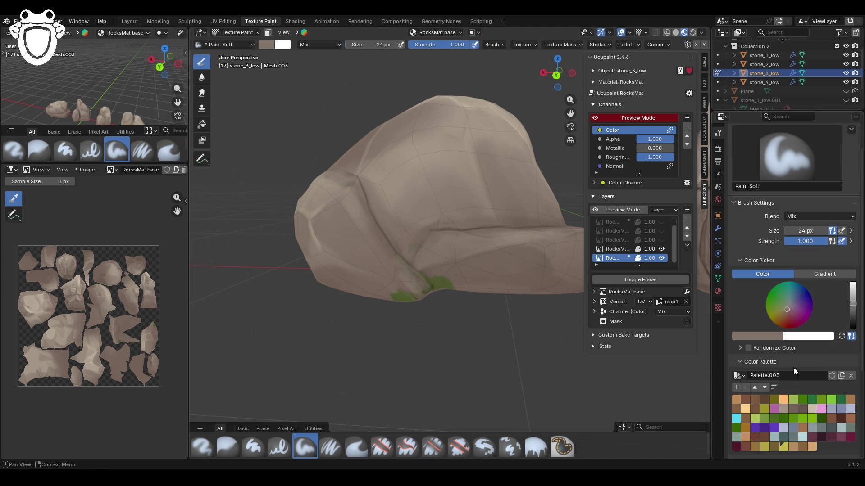
{"action": "left_click", "coordinate": [800, 408]}
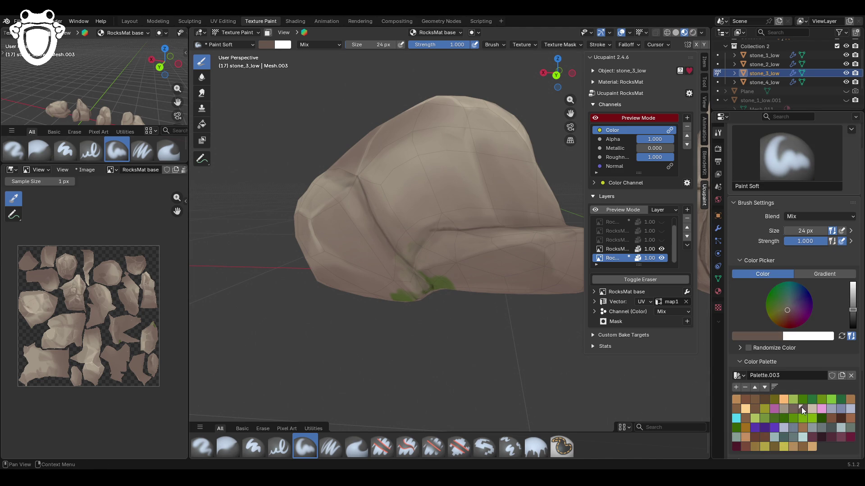
{"action": "left_click_drag", "start_coordinate": [443, 278], "coordinate": [406, 302]}
Step: Soften the leftover green smudge at the stone's base with the Blur brush
{"action": "scroll", "coordinate": [436, 309], "scroll_direction": "down", "scroll_amount": 5}
{"action": "mouse_move", "coordinate": [436, 309]}
{"action": "middle_mouse_down"}
{"action": "mouse_move", "coordinate": [336, 231]}
{"action": "mouse_move", "coordinate": [418, 276]}
{"action": "middle_mouse_up"}
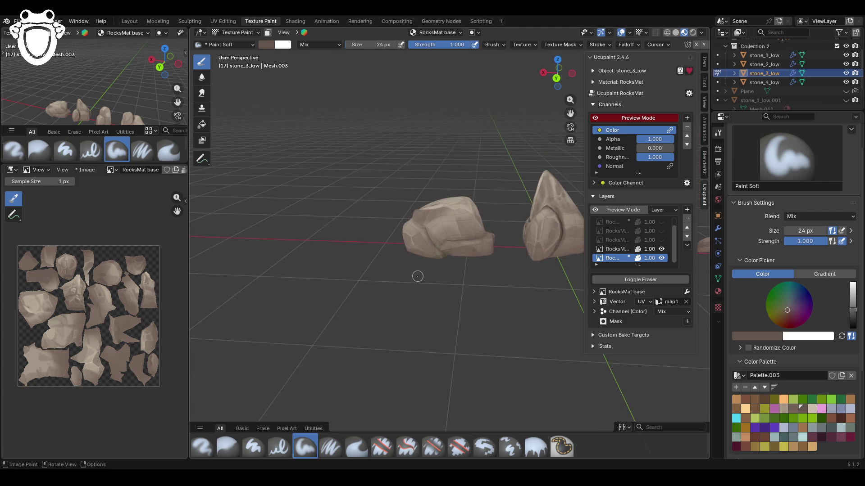
{"action": "scroll", "coordinate": [418, 276], "scroll_direction": "up", "scroll_amount": 6}
{"action": "left_click", "coordinate": [227, 447]}
{"action": "mouse_move", "coordinate": [418, 285]}
{"action": "left_mouse_down"}
{"action": "mouse_move", "coordinate": [428, 277]}
{"action": "mouse_move", "coordinate": [426, 289]}
{"action": "left_mouse_up"}
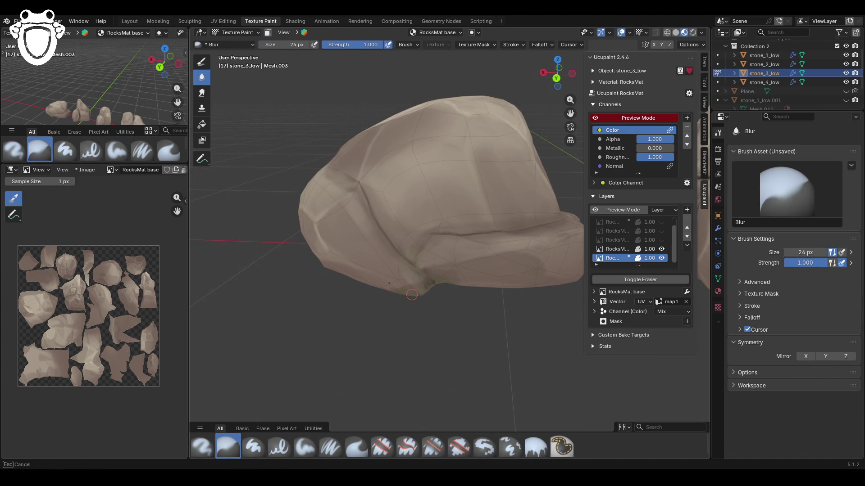
{"action": "left_click_drag", "start_coordinate": [476, 281], "coordinate": [476, 282]}
{"action": "middle_click_drag", "start_coordinate": [476, 282], "coordinate": [364, 274]}
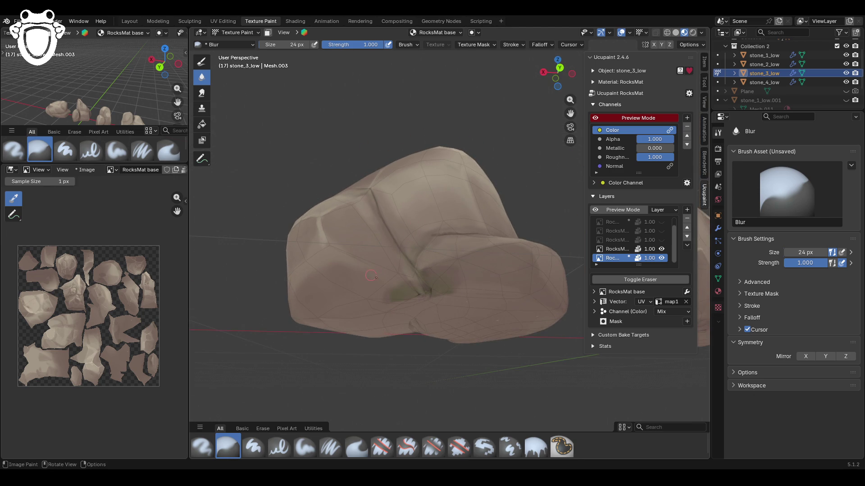
Step: Return to Paint Soft with a rock-coloured swatch and paint over the remaining smudge
{"action": "left_click", "coordinate": [304, 447]}
{"action": "scroll", "coordinate": [801, 437], "scroll_direction": "down", "scroll_amount": 3}
{"action": "left_click", "coordinate": [785, 389]}
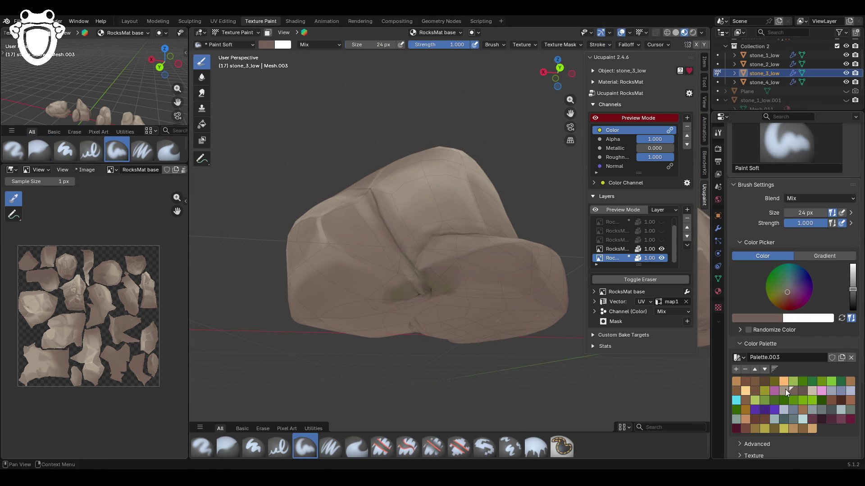
{"action": "mouse_move", "coordinate": [426, 291]}
{"action": "left_mouse_down"}
{"action": "mouse_move", "coordinate": [393, 292]}
{"action": "mouse_move", "coordinate": [418, 285]}
{"action": "mouse_move", "coordinate": [408, 264]}
{"action": "mouse_move", "coordinate": [423, 280]}
{"action": "mouse_move", "coordinate": [453, 284]}
{"action": "mouse_move", "coordinate": [405, 252]}
{"action": "left_mouse_up"}
{"action": "scroll", "coordinate": [451, 234], "scroll_direction": "down", "scroll_amount": 5}
{"action": "mouse_move", "coordinate": [531, 206]}
{"action": "middle_mouse_down"}
{"action": "mouse_move", "coordinate": [541, 198]}
{"action": "mouse_move", "coordinate": [455, 237]}
{"action": "mouse_move", "coordinate": [455, 252]}
{"action": "mouse_move", "coordinate": [481, 293]}
{"action": "mouse_move", "coordinate": [457, 280]}
{"action": "mouse_move", "coordinate": [539, 254]}
{"action": "middle_mouse_up"}
Step: Hide the blue snow layer, show the moss layer, and make RocksMat green active with a green swatch
{"action": "left_click", "coordinate": [661, 232]}
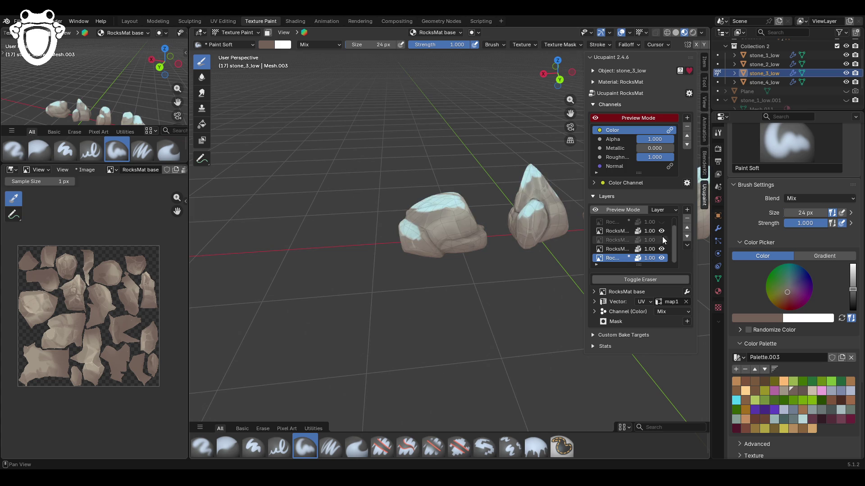
{"action": "left_click", "coordinate": [662, 234]}
{"action": "left_click", "coordinate": [661, 240]}
{"action": "middle_click_drag", "start_coordinate": [663, 237], "coordinate": [699, 230]}
{"action": "scroll", "coordinate": [699, 229], "scroll_direction": "up", "scroll_amount": 5}
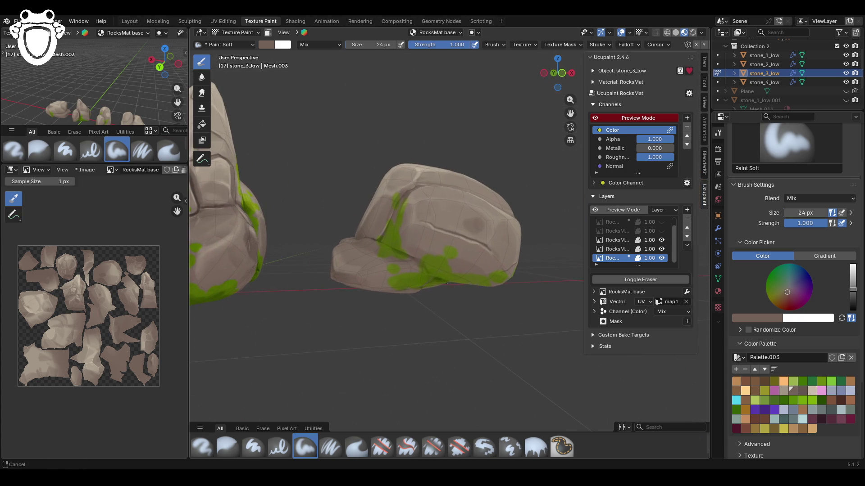
{"action": "left_click", "coordinate": [617, 242]}
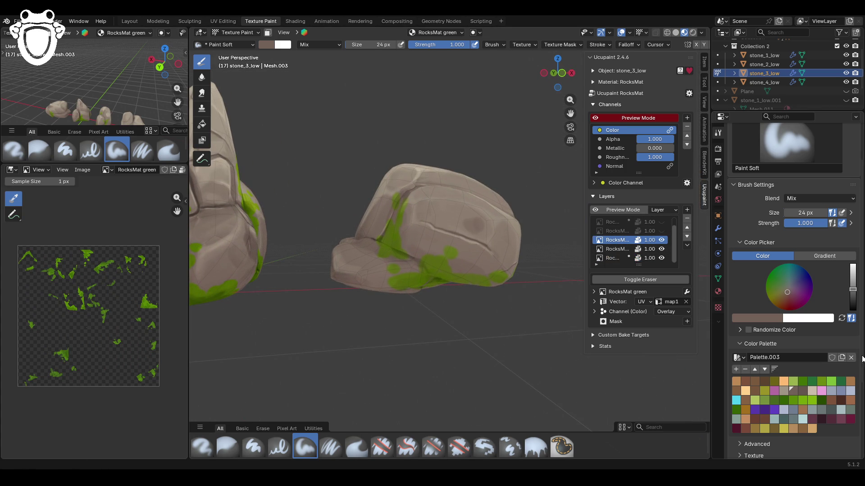
{"action": "left_click", "coordinate": [818, 400]}
Step: Paint more green moss onto the stone, enlarging and darkening the existing patch
{"action": "middle_click_drag", "start_coordinate": [477, 279], "coordinate": [456, 277]}
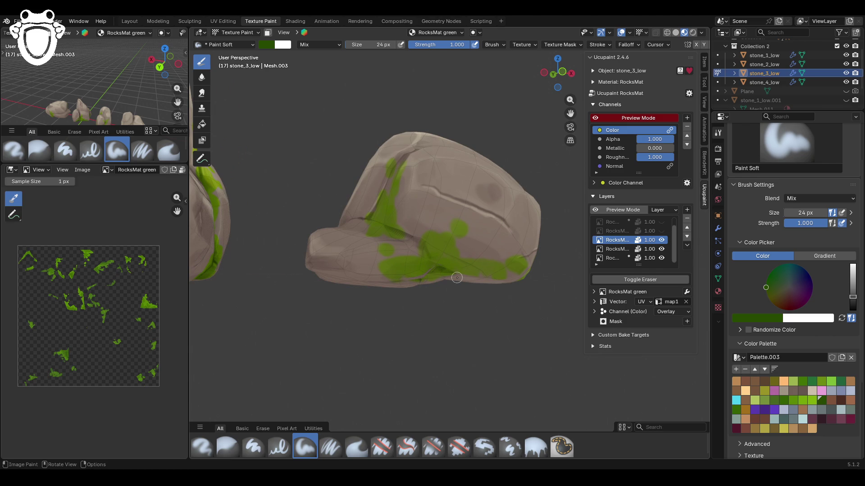
{"action": "mouse_move", "coordinate": [438, 263]}
{"action": "left_mouse_down"}
{"action": "mouse_move", "coordinate": [422, 266]}
{"action": "mouse_move", "coordinate": [436, 256]}
{"action": "mouse_move", "coordinate": [458, 266]}
{"action": "mouse_move", "coordinate": [430, 272]}
{"action": "mouse_move", "coordinate": [433, 259]}
{"action": "left_mouse_up"}
{"action": "middle_click_drag", "start_coordinate": [381, 185], "coordinate": [432, 183]}
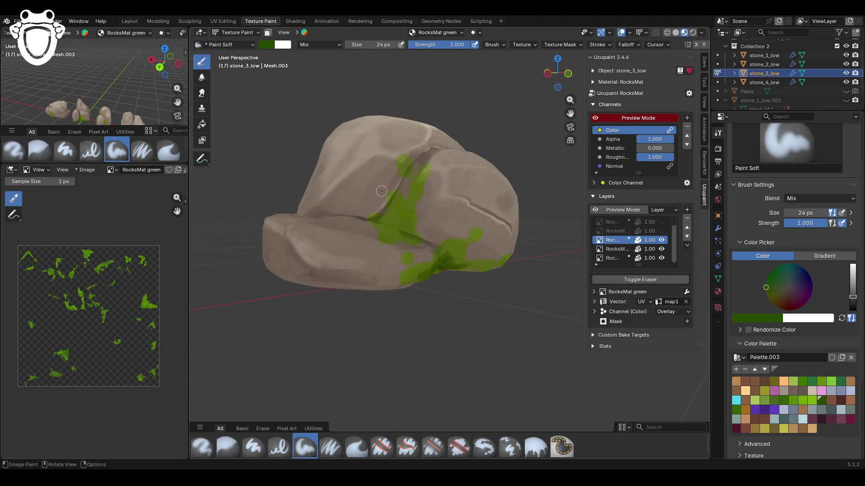
{"action": "left_click_drag", "start_coordinate": [391, 230], "coordinate": [394, 234]}
{"action": "mouse_move", "coordinate": [395, 219]}
{"action": "left_mouse_down"}
{"action": "mouse_move", "coordinate": [404, 236]}
{"action": "mouse_move", "coordinate": [407, 225]}
{"action": "left_mouse_up"}
{"action": "mouse_move", "coordinate": [397, 222]}
{"action": "middle_mouse_down"}
{"action": "mouse_move", "coordinate": [448, 289]}
{"action": "mouse_move", "coordinate": [498, 279]}
{"action": "mouse_move", "coordinate": [514, 289]}
{"action": "mouse_move", "coordinate": [468, 284]}
{"action": "mouse_move", "coordinate": [448, 294]}
{"action": "middle_mouse_up"}
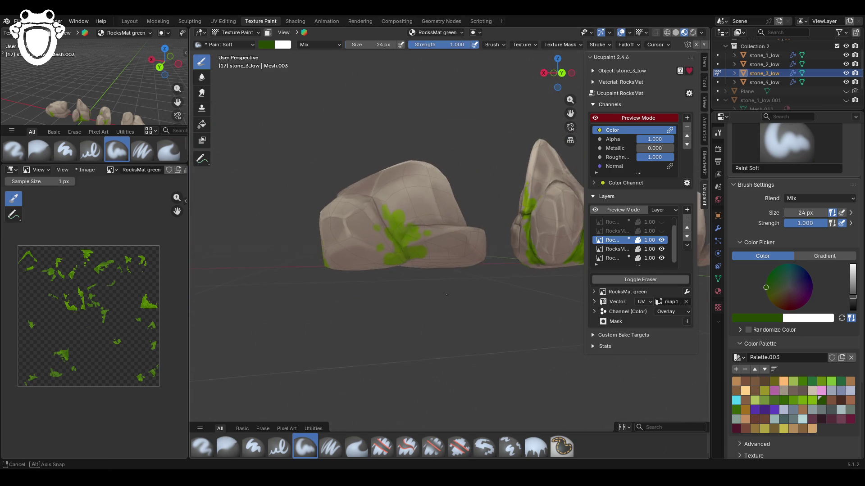
{"action": "scroll", "coordinate": [448, 294], "scroll_direction": "up", "scroll_amount": 4}
{"action": "mouse_move", "coordinate": [364, 247]}
{"action": "left_mouse_down"}
{"action": "mouse_move", "coordinate": [349, 252]}
{"action": "mouse_move", "coordinate": [342, 236]}
{"action": "mouse_move", "coordinate": [355, 247]}
{"action": "mouse_move", "coordinate": [367, 229]}
{"action": "mouse_move", "coordinate": [347, 225]}
{"action": "mouse_move", "coordinate": [366, 273]}
{"action": "mouse_move", "coordinate": [337, 281]}
{"action": "mouse_move", "coordinate": [357, 263]}
{"action": "mouse_move", "coordinate": [377, 274]}
{"action": "left_mouse_up"}
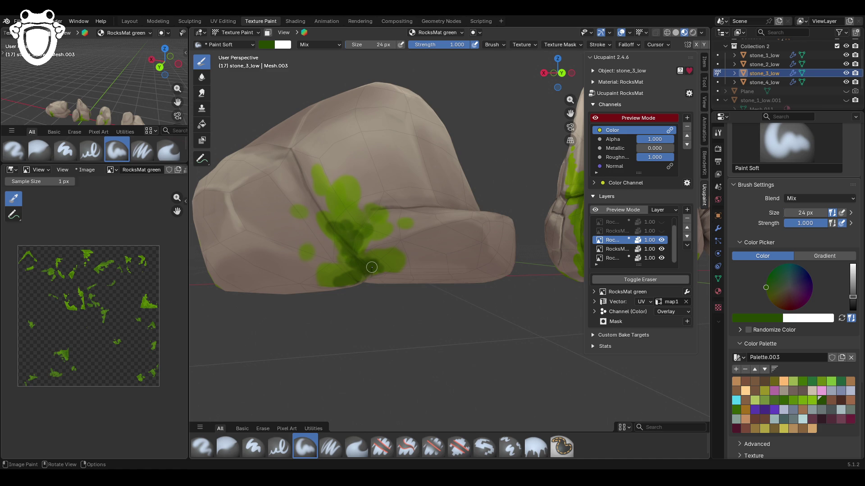
Step: Add moss along the stone's lower edge, then recentre the row of rocks in view
{"action": "mouse_move", "coordinate": [409, 238]}
{"action": "middle_mouse_down"}
{"action": "mouse_move", "coordinate": [429, 276]}
{"action": "mouse_move", "coordinate": [473, 267]}
{"action": "mouse_move", "coordinate": [412, 265]}
{"action": "mouse_move", "coordinate": [457, 281]}
{"action": "middle_mouse_up"}
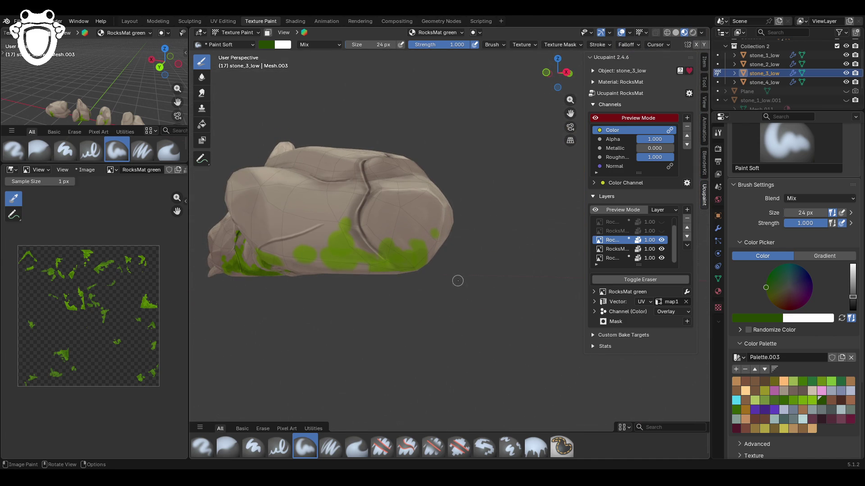
{"action": "mouse_move", "coordinate": [388, 263]}
{"action": "left_mouse_down"}
{"action": "mouse_move", "coordinate": [415, 266]}
{"action": "mouse_move", "coordinate": [358, 256]}
{"action": "mouse_move", "coordinate": [392, 265]}
{"action": "left_mouse_up"}
{"action": "mouse_move", "coordinate": [411, 250]}
{"action": "middle_mouse_down"}
{"action": "mouse_move", "coordinate": [401, 252]}
{"action": "mouse_move", "coordinate": [409, 253]}
{"action": "middle_mouse_up"}
{"action": "mouse_move", "coordinate": [477, 194]}
{"action": "middle_mouse_down"}
{"action": "mouse_move", "coordinate": [378, 254]}
{"action": "mouse_move", "coordinate": [549, 171]}
{"action": "middle_mouse_up"}
{"action": "left_click_drag", "start_coordinate": [573, 118], "coordinate": [535, 145]}
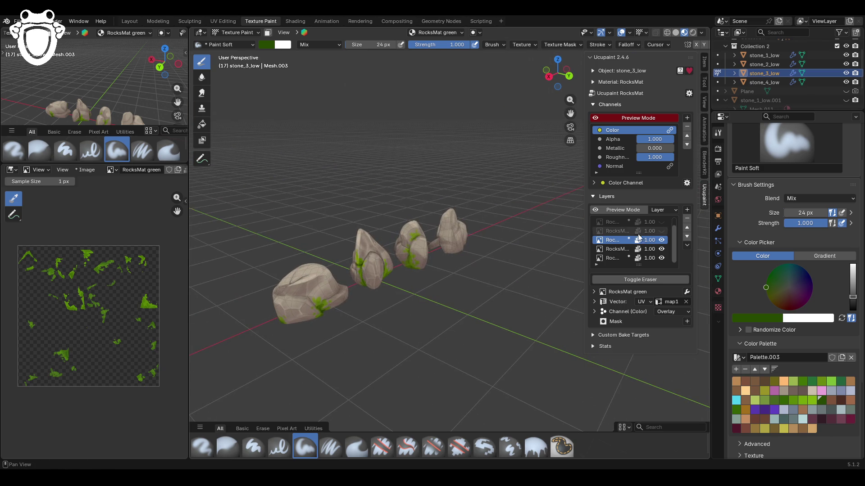
{"action": "middle_click_drag", "start_coordinate": [548, 233], "coordinate": [559, 120]}
{"action": "left_click_drag", "start_coordinate": [570, 113], "coordinate": [650, 234]}
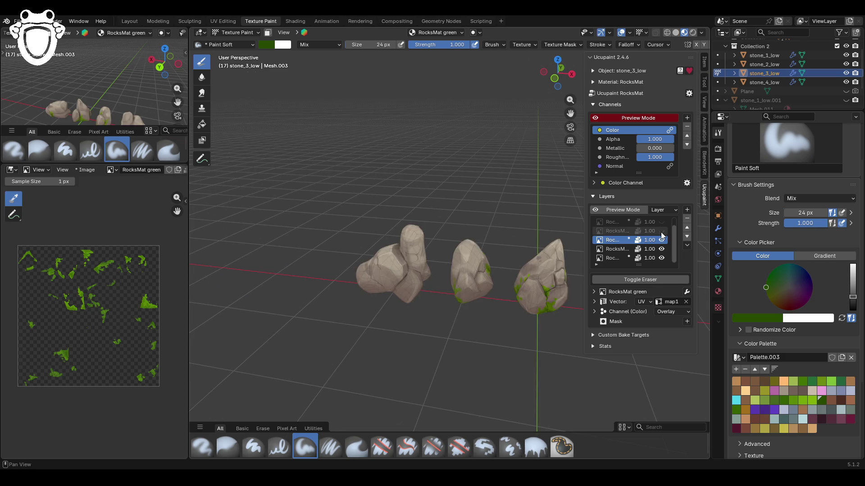
Step: Toggle the base layer's visibility off and on to check the other layers
{"action": "left_click", "coordinate": [661, 258]}
{"action": "left_click", "coordinate": [661, 258]}
{"action": "middle_click_drag", "start_coordinate": [299, 311], "coordinate": [347, 292]}
{"action": "scroll", "coordinate": [460, 287], "scroll_direction": "down", "scroll_amount": 5}
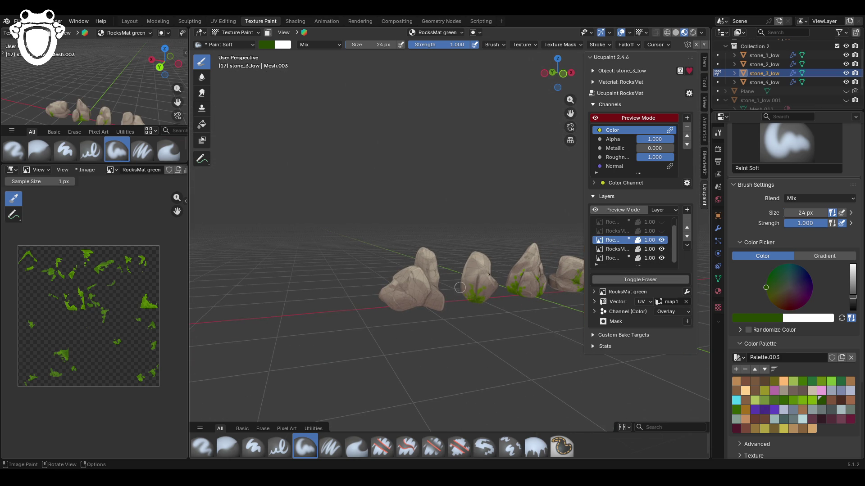
{"action": "left_click", "coordinate": [235, 33]}
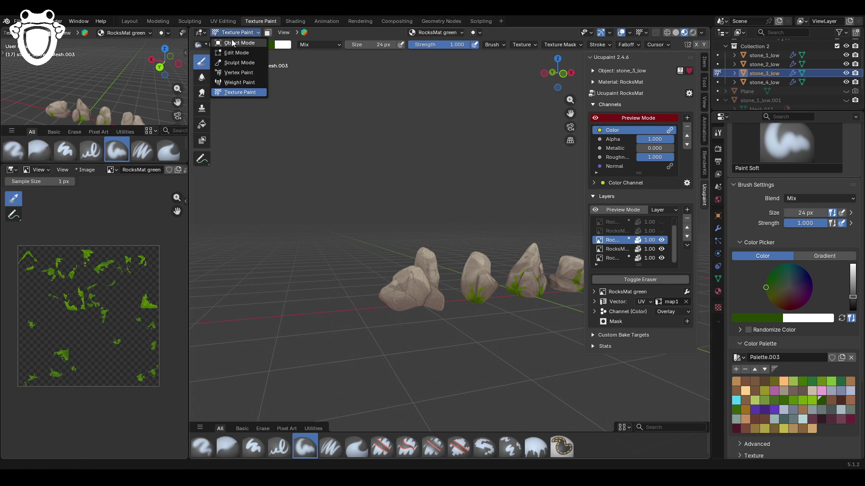
Step: Select stone_2_low in Object Mode, return to Texture Paint, and save the file
{"action": "left_click", "coordinate": [235, 45]}
{"action": "left_click", "coordinate": [423, 288]}
{"action": "left_click", "coordinate": [235, 33]}
{"action": "left_click", "coordinate": [237, 93]}
{"action": "middle_click_drag", "start_coordinate": [365, 176], "coordinate": [327, 203]}
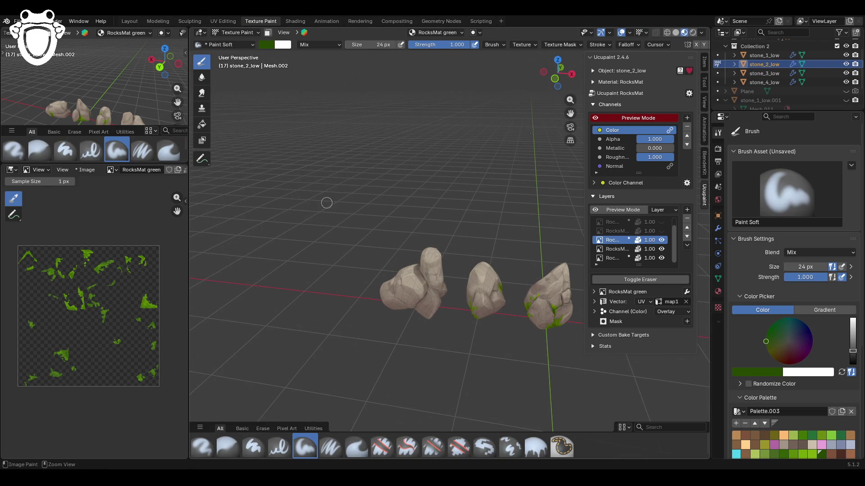
{"action": "key", "text": "ctrl+s"}
Step: Make the RocksMat green layer active and pick a brighter leaf-green swatch
{"action": "mouse_move", "coordinate": [570, 113]}
{"action": "left_mouse_down"}
{"action": "mouse_move", "coordinate": [487, 81]}
{"action": "mouse_move", "coordinate": [541, 68]}
{"action": "mouse_move", "coordinate": [518, 77]}
{"action": "left_mouse_up"}
{"action": "middle_click_drag", "start_coordinate": [599, 231], "coordinate": [572, 231]}
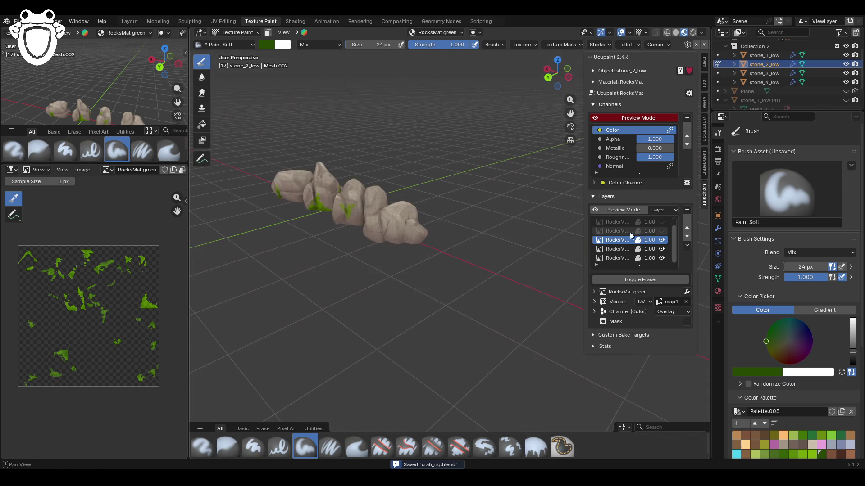
{"action": "left_click", "coordinate": [614, 249]}
{"action": "left_click", "coordinate": [615, 258]}
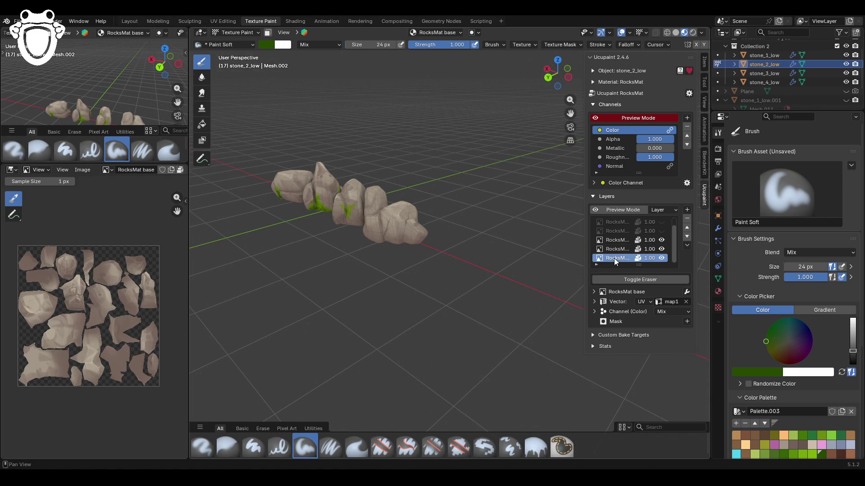
{"action": "left_click", "coordinate": [617, 232]}
{"action": "left_click", "coordinate": [617, 223]}
{"action": "left_click", "coordinate": [621, 241]}
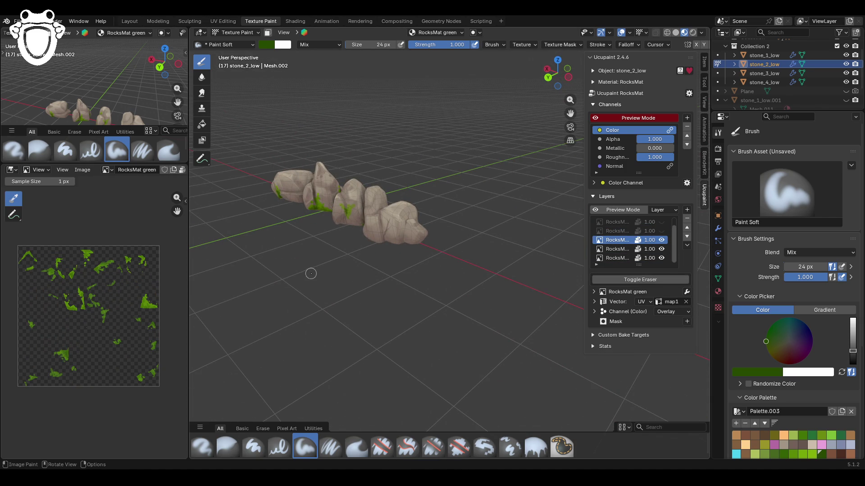
{"action": "mouse_move", "coordinate": [570, 114]}
{"action": "left_mouse_down"}
{"action": "mouse_move", "coordinate": [590, 115]}
{"action": "mouse_move", "coordinate": [571, 114]}
{"action": "left_mouse_up"}
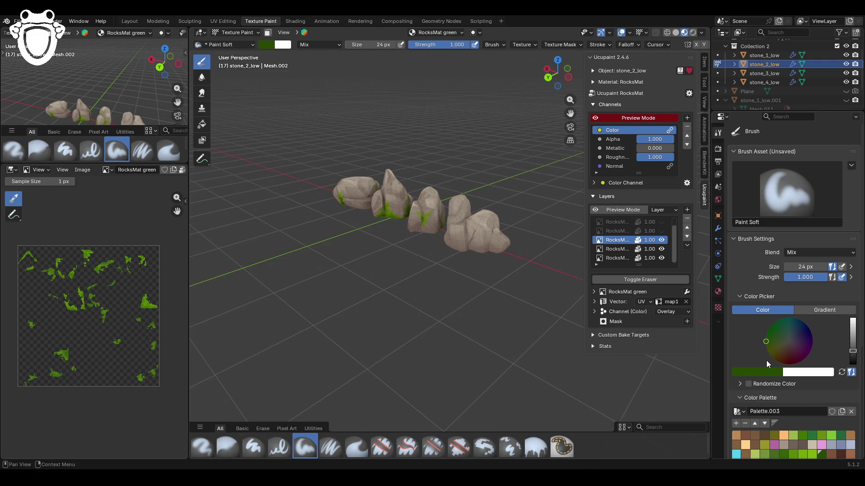
{"action": "scroll", "coordinate": [766, 360], "scroll_direction": "down", "scroll_amount": 2}
{"action": "left_click", "coordinate": [797, 419]}
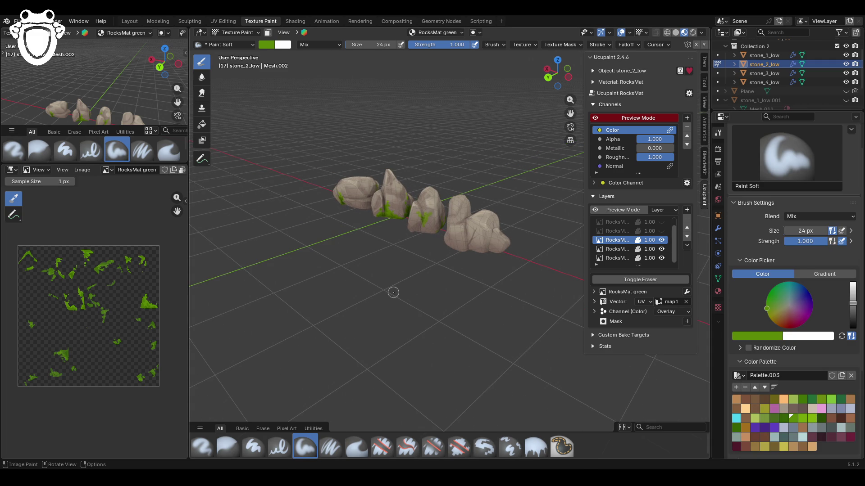
Step: Switch stone_2_low to Object Mode and back into Texture Paint
{"action": "left_click", "coordinate": [238, 33]}
{"action": "left_click", "coordinate": [235, 44]}
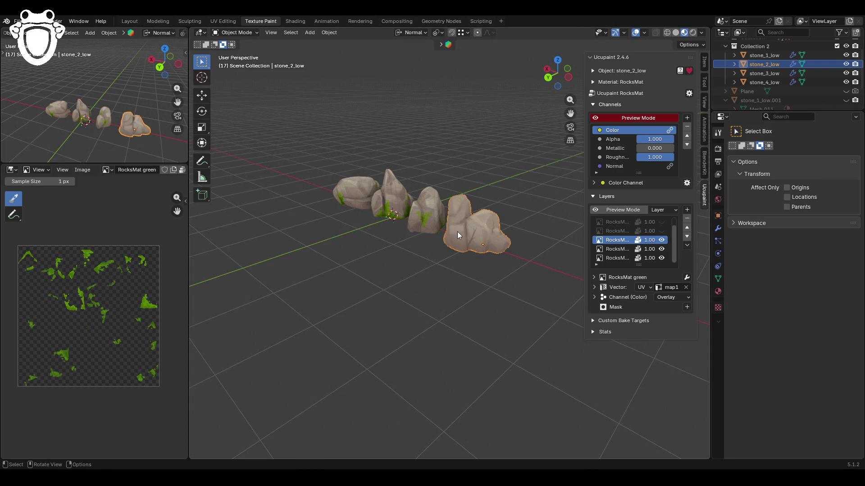
{"action": "left_click", "coordinate": [237, 32]}
{"action": "left_click", "coordinate": [235, 93]}
{"action": "scroll", "coordinate": [75, 360], "scroll_direction": "up", "scroll_amount": 5}
{"action": "scroll", "coordinate": [75, 360], "scroll_direction": "down", "scroll_amount": 5}
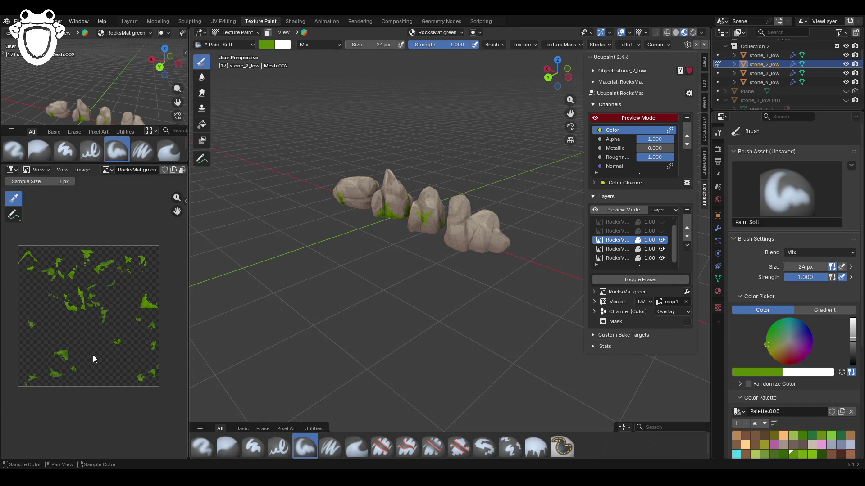
Step: Paint green moss strokes on the front rock's lower side and just above it
{"action": "mouse_move", "coordinate": [446, 268]}
{"action": "middle_mouse_down"}
{"action": "mouse_move", "coordinate": [556, 255]}
{"action": "mouse_move", "coordinate": [556, 228]}
{"action": "middle_mouse_up"}
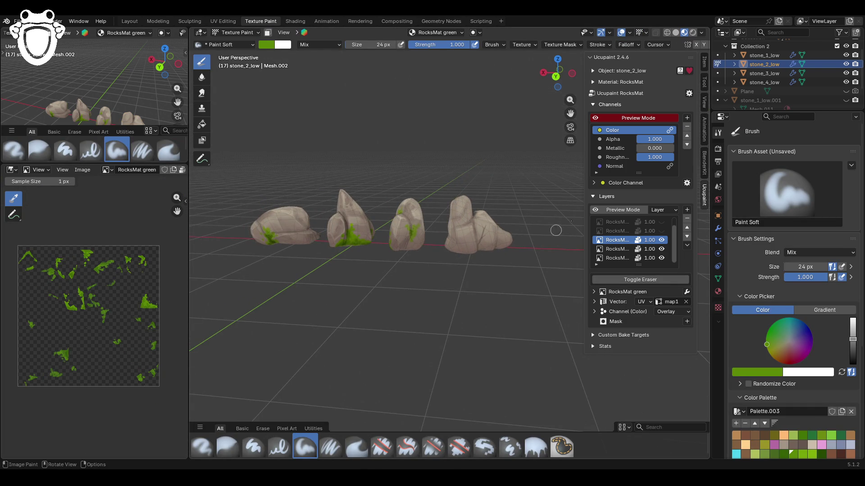
{"action": "left_click_drag", "start_coordinate": [570, 113], "coordinate": [570, 122]}
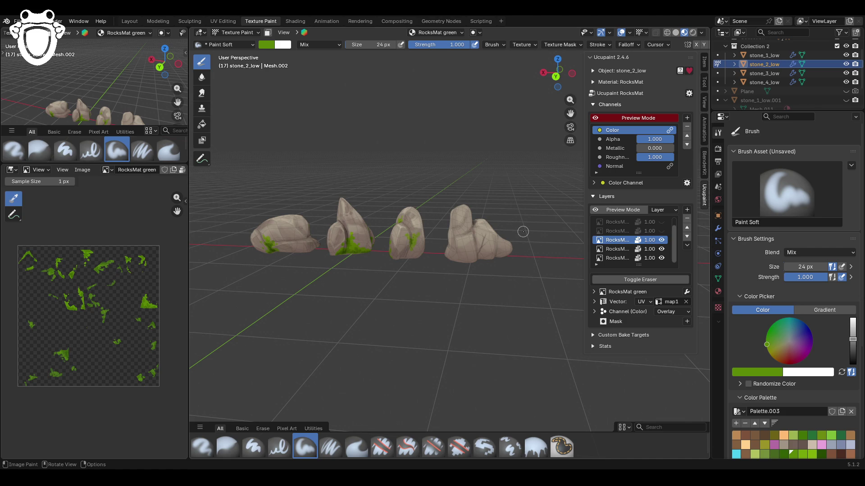
{"action": "mouse_move", "coordinate": [497, 275]}
{"action": "middle_mouse_down", "text": "ctrl"}
{"action": "mouse_move", "coordinate": [497, 180]}
{"action": "mouse_move", "coordinate": [429, 246]}
{"action": "middle_mouse_up", "text": "ctrl"}
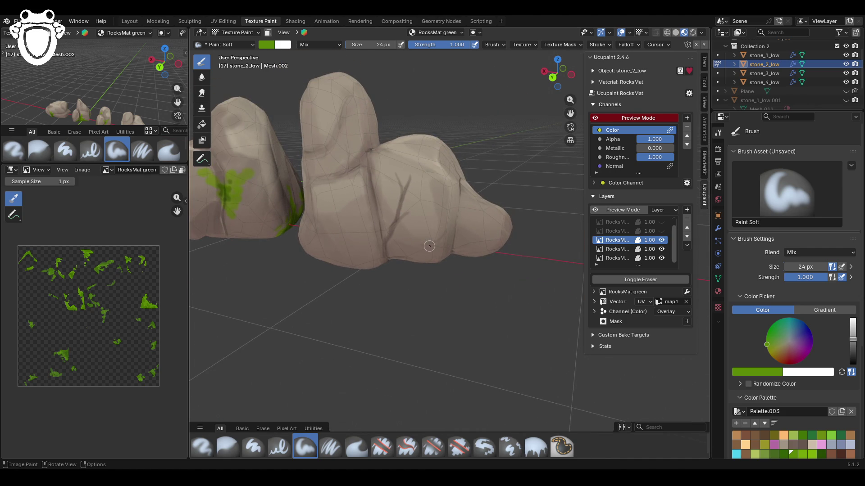
{"action": "left_click_drag", "start_coordinate": [374, 264], "coordinate": [392, 254]}
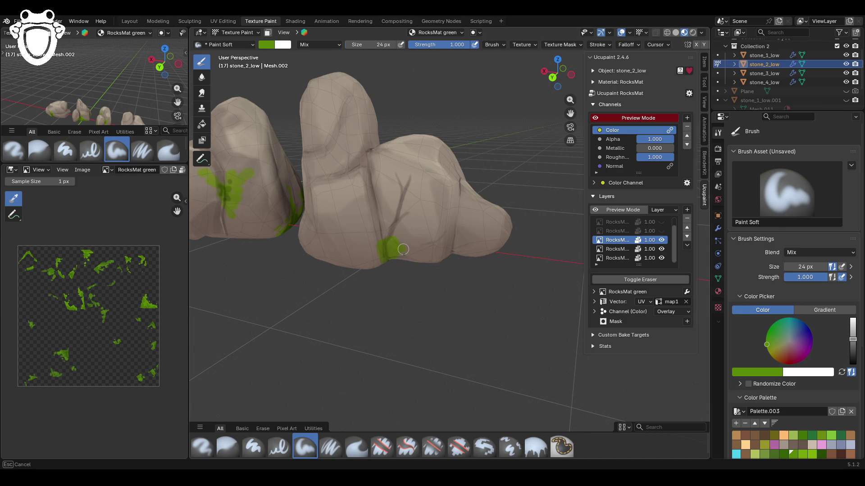
{"action": "mouse_move", "coordinate": [361, 262]}
{"action": "left_mouse_down"}
{"action": "mouse_move", "coordinate": [379, 233]}
{"action": "mouse_move", "coordinate": [403, 261]}
{"action": "left_mouse_up"}
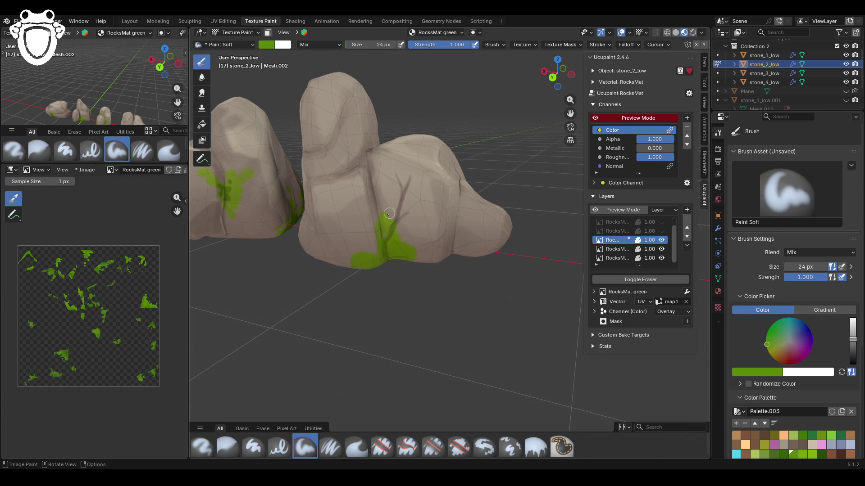
{"action": "mouse_move", "coordinate": [375, 205]}
{"action": "left_mouse_down"}
{"action": "mouse_move", "coordinate": [384, 205]}
{"action": "mouse_move", "coordinate": [368, 189]}
{"action": "mouse_move", "coordinate": [359, 247]}
{"action": "left_mouse_up"}
{"action": "left_click_drag", "start_coordinate": [415, 231], "coordinate": [411, 243]}
Step: Paint a moss patch on the back of the middle rock
{"action": "middle_click_drag", "start_coordinate": [514, 166], "coordinate": [394, 194]}
{"action": "left_click_drag", "start_coordinate": [455, 248], "coordinate": [457, 250]}
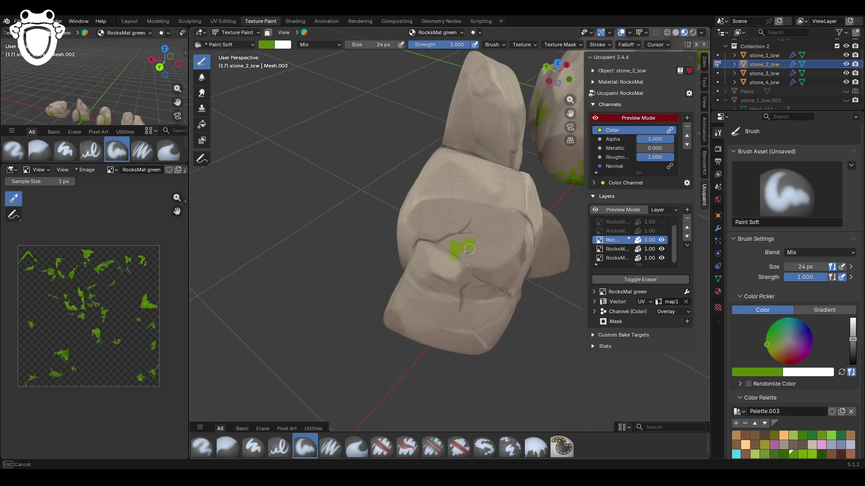
{"action": "mouse_move", "coordinate": [474, 261]}
{"action": "left_mouse_down"}
{"action": "mouse_move", "coordinate": [470, 275]}
{"action": "mouse_move", "coordinate": [485, 250]}
{"action": "mouse_move", "coordinate": [473, 232]}
{"action": "left_mouse_up"}
{"action": "left_click_drag", "start_coordinate": [475, 233], "coordinate": [457, 225]}
{"action": "mouse_move", "coordinate": [467, 256]}
{"action": "left_mouse_down"}
{"action": "mouse_move", "coordinate": [445, 258]}
{"action": "mouse_move", "coordinate": [456, 270]}
{"action": "left_mouse_up"}
Step: Paint moss along the crease between the rock pair and thicken the green patch
{"action": "middle_click_drag", "start_coordinate": [497, 278], "coordinate": [451, 270]}
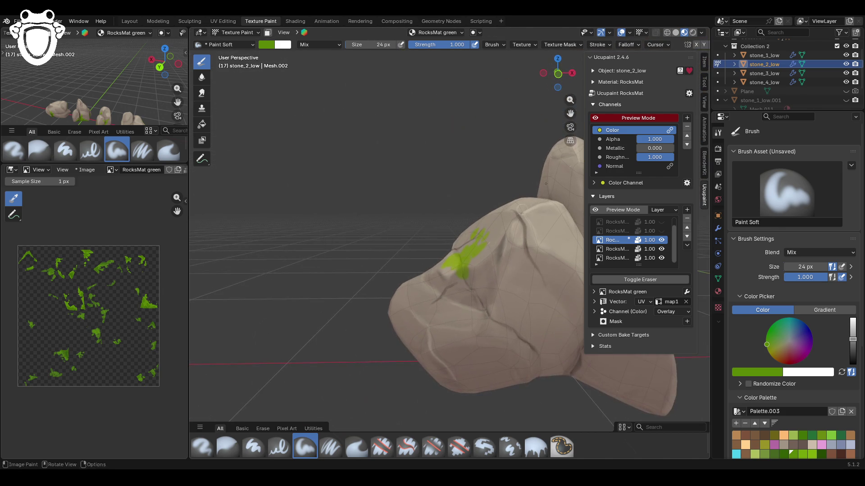
{"action": "left_click_drag", "start_coordinate": [571, 112], "coordinate": [451, 81]}
{"action": "scroll", "coordinate": [452, 220], "scroll_direction": "down", "scroll_amount": 3}
{"action": "middle_click_drag", "start_coordinate": [454, 235], "coordinate": [451, 220]}
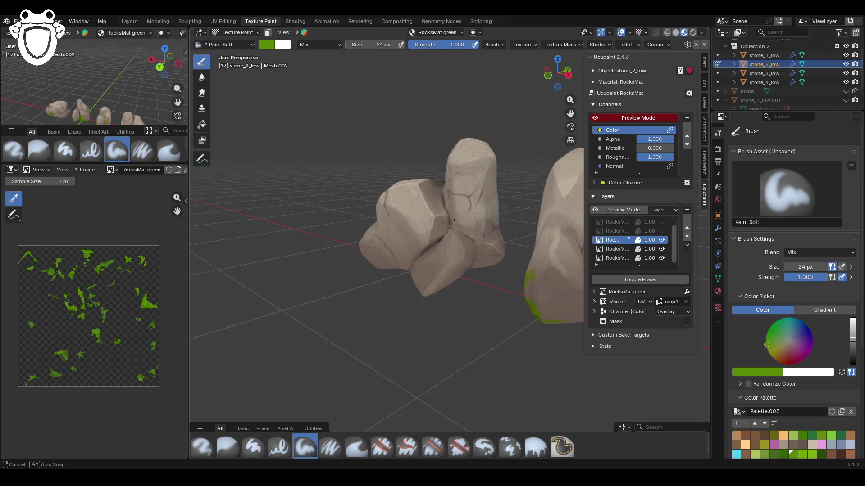
{"action": "left_click_drag", "start_coordinate": [420, 271], "coordinate": [409, 266]}
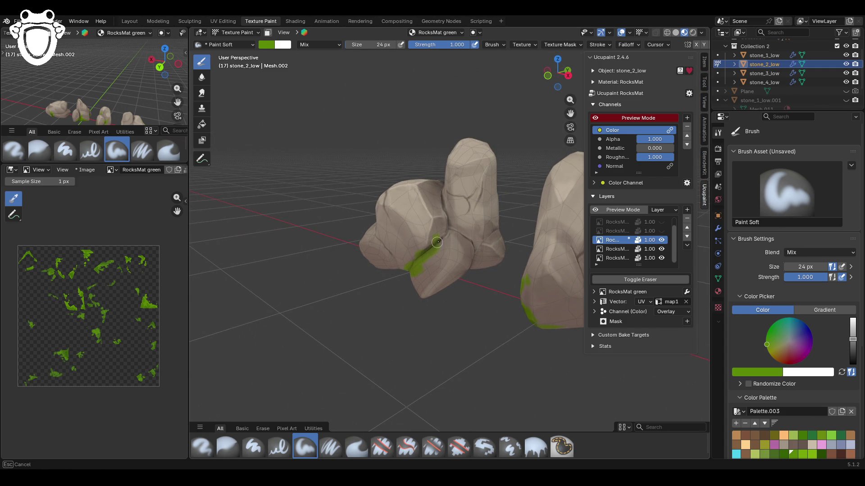
{"action": "mouse_move", "coordinate": [443, 239]}
{"action": "left_mouse_down"}
{"action": "mouse_move", "coordinate": [450, 234]}
{"action": "mouse_move", "coordinate": [444, 248]}
{"action": "mouse_move", "coordinate": [453, 234]}
{"action": "left_mouse_up"}
{"action": "scroll", "coordinate": [469, 221], "scroll_direction": "up", "scroll_amount": 6}
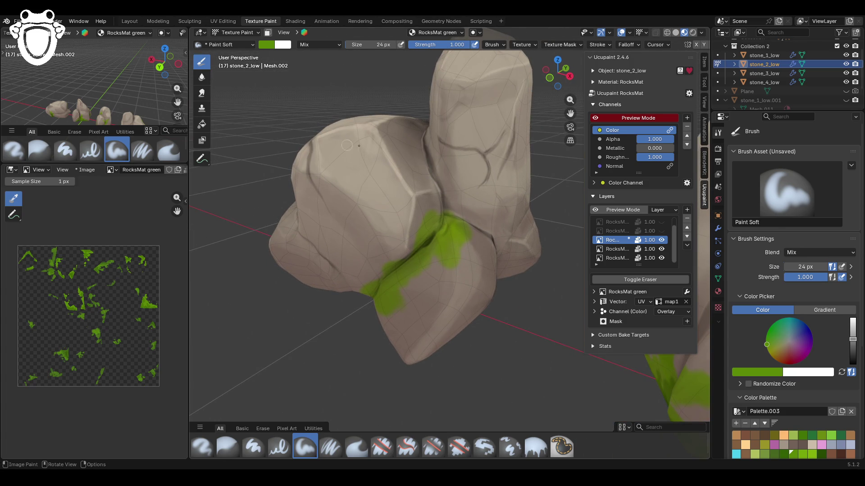
{"action": "mouse_move", "coordinate": [457, 216]}
{"action": "left_mouse_down"}
{"action": "mouse_move", "coordinate": [481, 211]}
{"action": "mouse_move", "coordinate": [452, 202]}
{"action": "mouse_move", "coordinate": [448, 213]}
{"action": "left_mouse_up"}
{"action": "scroll", "coordinate": [444, 211], "scroll_direction": "up", "scroll_amount": 5}
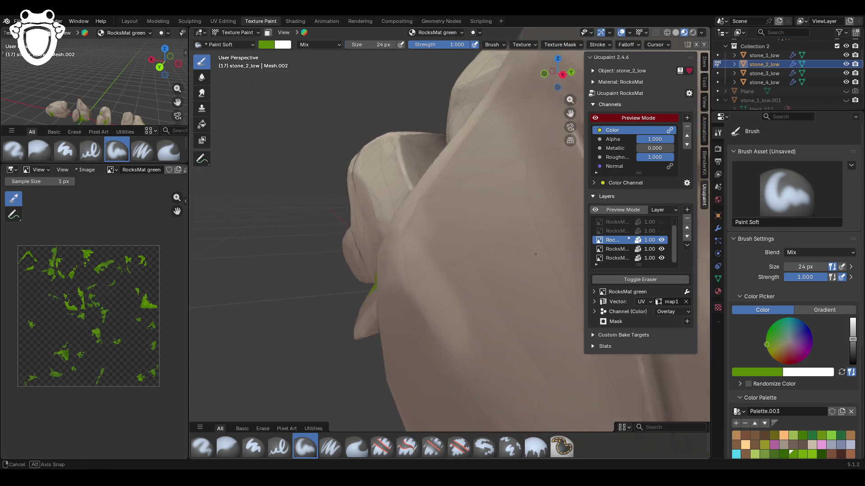
Step: Paint moss strokes across stone_2_low's rocks, working over the patch on the tall rock
{"action": "scroll", "coordinate": [444, 212], "scroll_direction": "down", "scroll_amount": 5}
{"action": "middle_click_drag", "start_coordinate": [518, 238], "coordinate": [551, 253]}
{"action": "mouse_move", "coordinate": [494, 239]}
{"action": "left_mouse_down"}
{"action": "mouse_move", "coordinate": [523, 227]}
{"action": "mouse_move", "coordinate": [475, 230]}
{"action": "left_mouse_up"}
{"action": "mouse_move", "coordinate": [518, 219]}
{"action": "middle_mouse_down"}
{"action": "mouse_move", "coordinate": [419, 203]}
{"action": "mouse_move", "coordinate": [377, 225]}
{"action": "middle_mouse_up"}
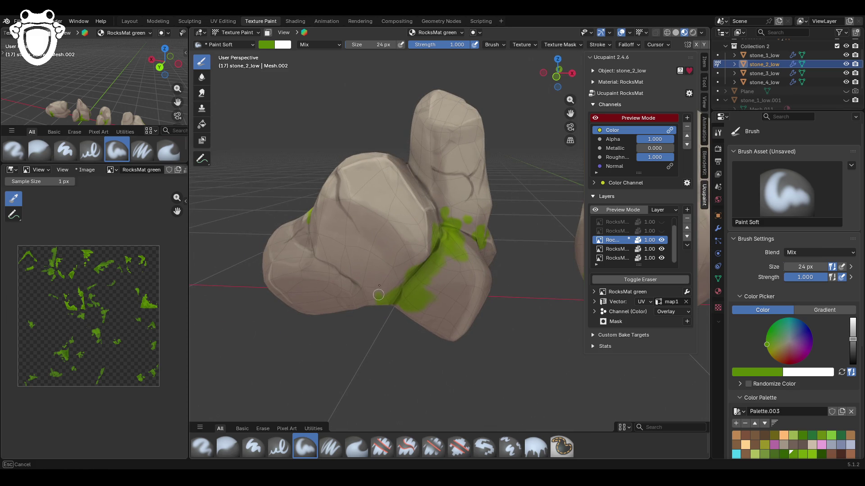
{"action": "mouse_move", "coordinate": [393, 273]}
{"action": "left_mouse_down"}
{"action": "mouse_move", "coordinate": [375, 267]}
{"action": "mouse_move", "coordinate": [397, 247]}
{"action": "mouse_move", "coordinate": [409, 259]}
{"action": "left_mouse_up"}
{"action": "mouse_move", "coordinate": [410, 259]}
{"action": "middle_mouse_down"}
{"action": "mouse_move", "coordinate": [437, 278]}
{"action": "mouse_move", "coordinate": [493, 265]}
{"action": "middle_mouse_up"}
{"action": "scroll", "coordinate": [428, 269], "scroll_direction": "down", "scroll_amount": 5}
{"action": "scroll", "coordinate": [438, 278], "scroll_direction": "up", "scroll_amount": 6}
{"action": "mouse_move", "coordinate": [478, 303]}
{"action": "left_mouse_down"}
{"action": "mouse_move", "coordinate": [457, 320]}
{"action": "mouse_move", "coordinate": [458, 333]}
{"action": "left_mouse_up"}
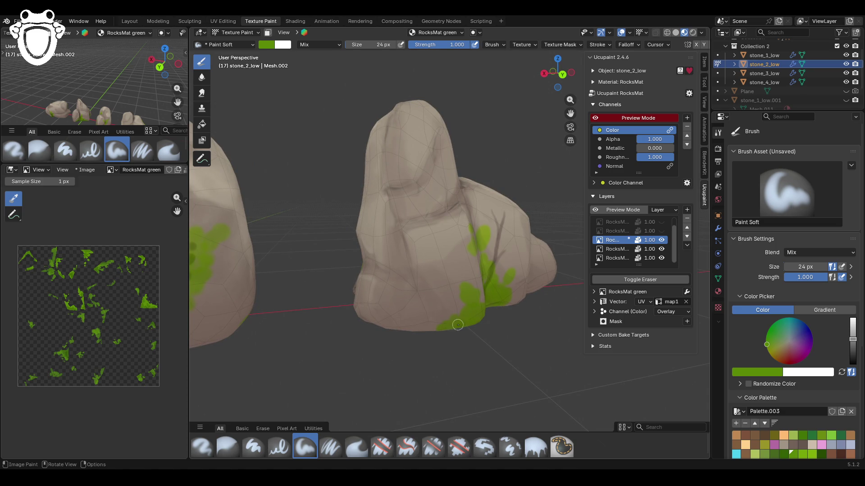
{"action": "scroll", "coordinate": [458, 333], "scroll_direction": "down", "scroll_amount": 5}
{"action": "key", "text": "s"}
{"action": "middle_click_drag", "start_coordinate": [491, 315], "coordinate": [376, 200]}
Step: Darken the moss with darker green along the rock's bottom edge and around the crease
{"action": "mouse_move", "coordinate": [497, 328]}
{"action": "left_mouse_down"}
{"action": "mouse_move", "coordinate": [474, 326]}
{"action": "mouse_move", "coordinate": [523, 321]}
{"action": "mouse_move", "coordinate": [526, 328]}
{"action": "mouse_move", "coordinate": [505, 307]}
{"action": "mouse_move", "coordinate": [498, 317]}
{"action": "mouse_move", "coordinate": [500, 286]}
{"action": "mouse_move", "coordinate": [524, 318]}
{"action": "left_mouse_up"}
{"action": "middle_click_drag", "start_coordinate": [523, 319], "coordinate": [454, 342]}
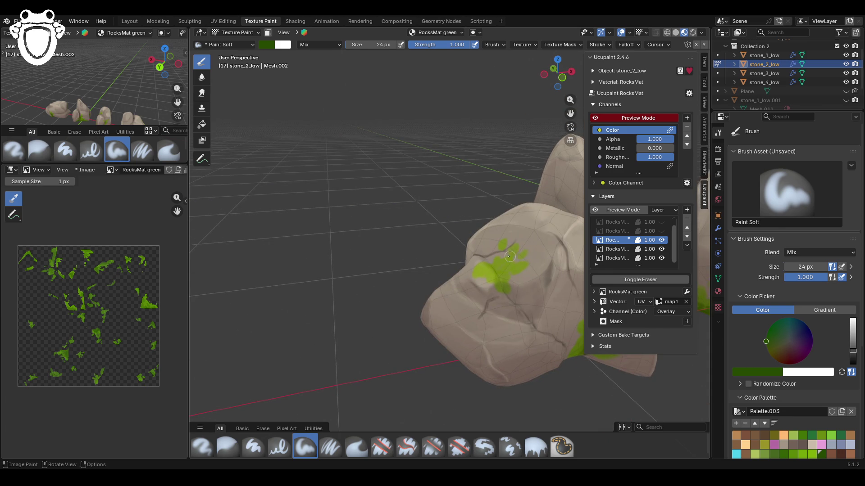
{"action": "left_click_drag", "start_coordinate": [500, 271], "coordinate": [503, 270]}
{"action": "mouse_move", "coordinate": [500, 276]}
{"action": "middle_mouse_down"}
{"action": "mouse_move", "coordinate": [433, 248]}
{"action": "mouse_move", "coordinate": [426, 262]}
{"action": "middle_mouse_up"}
{"action": "scroll", "coordinate": [434, 247], "scroll_direction": "up", "scroll_amount": 5}
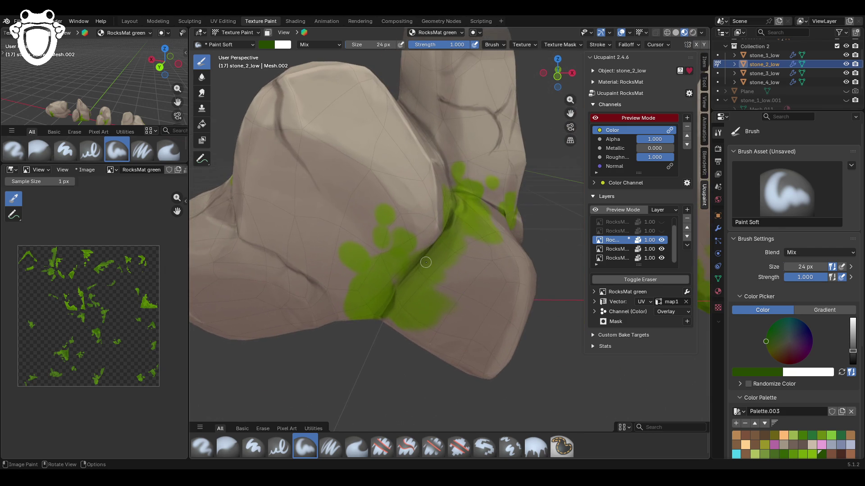
{"action": "left_click_drag", "start_coordinate": [377, 339], "coordinate": [377, 308]}
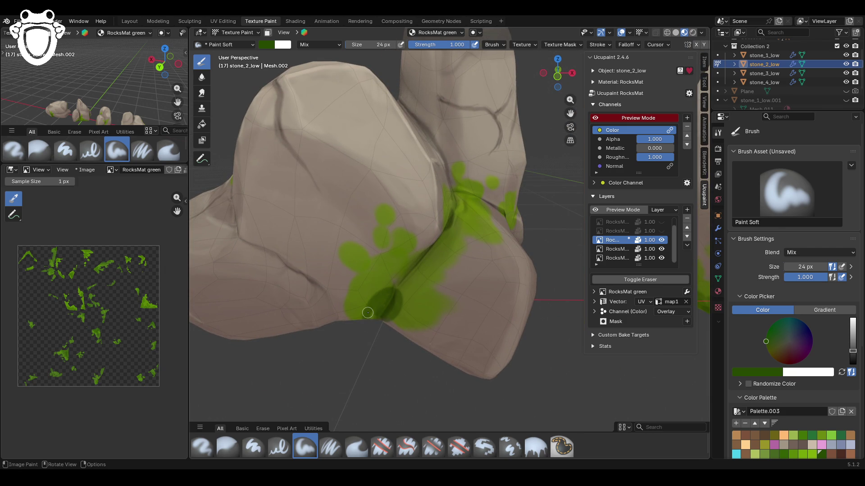
{"action": "scroll", "coordinate": [375, 307], "scroll_direction": "down", "scroll_amount": 5}
{"action": "middle_click_drag", "start_coordinate": [394, 299], "coordinate": [413, 309]}
{"action": "mouse_move", "coordinate": [413, 273]}
{"action": "left_mouse_down"}
{"action": "mouse_move", "coordinate": [412, 281]}
{"action": "mouse_move", "coordinate": [408, 270]}
{"action": "mouse_move", "coordinate": [436, 259]}
{"action": "mouse_move", "coordinate": [420, 279]}
{"action": "left_mouse_up"}
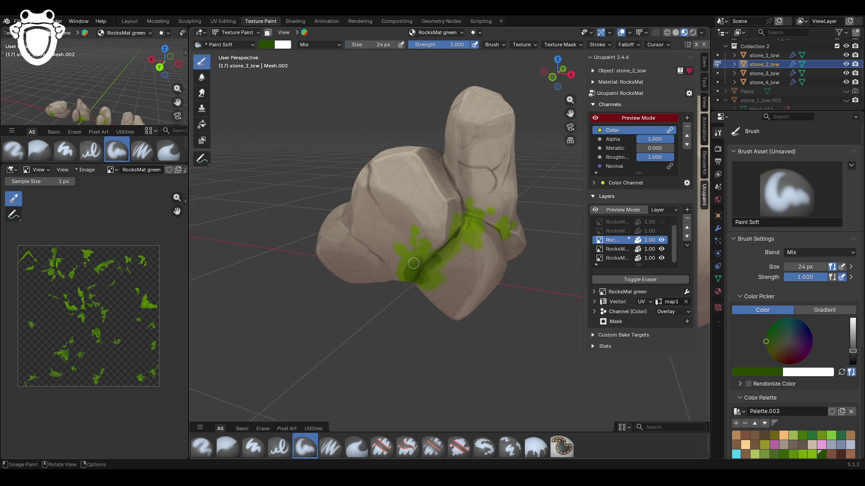
{"action": "middle_click_drag", "start_coordinate": [413, 263], "coordinate": [491, 246]}
{"action": "left_click_drag", "start_coordinate": [460, 249], "coordinate": [483, 232]}
{"action": "middle_click_drag", "start_coordinate": [518, 238], "coordinate": [509, 275]}
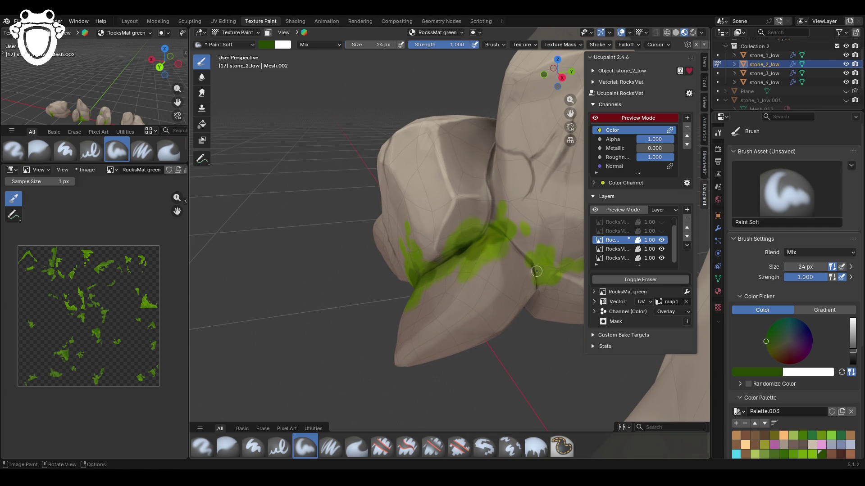
{"action": "mouse_move", "coordinate": [543, 280]}
{"action": "middle_mouse_down"}
{"action": "mouse_move", "coordinate": [478, 252]}
{"action": "mouse_move", "coordinate": [505, 242]}
{"action": "mouse_move", "coordinate": [439, 196]}
{"action": "middle_mouse_up"}
{"action": "scroll", "coordinate": [511, 263], "scroll_direction": "down", "scroll_amount": 8}
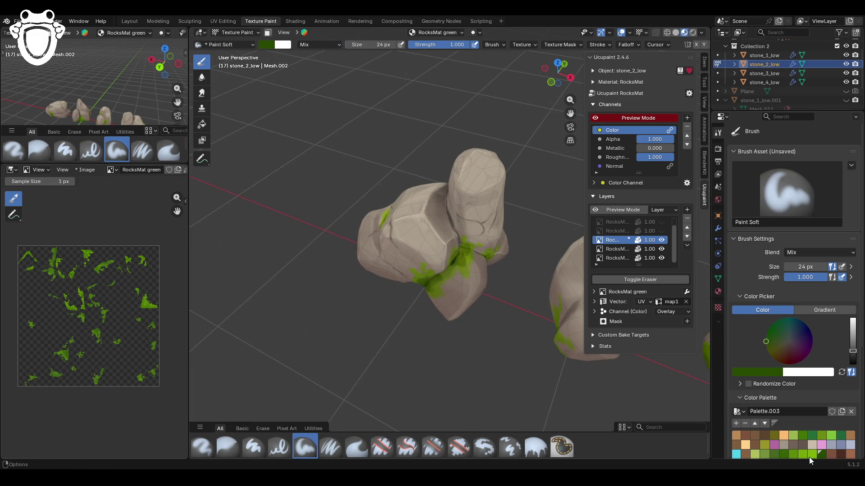
{"action": "left_click", "coordinate": [793, 454]}
Step: Dab small bright-green moss patches onto the tall rock's upper face
{"action": "left_click_drag", "start_coordinate": [464, 189], "coordinate": [459, 188]}
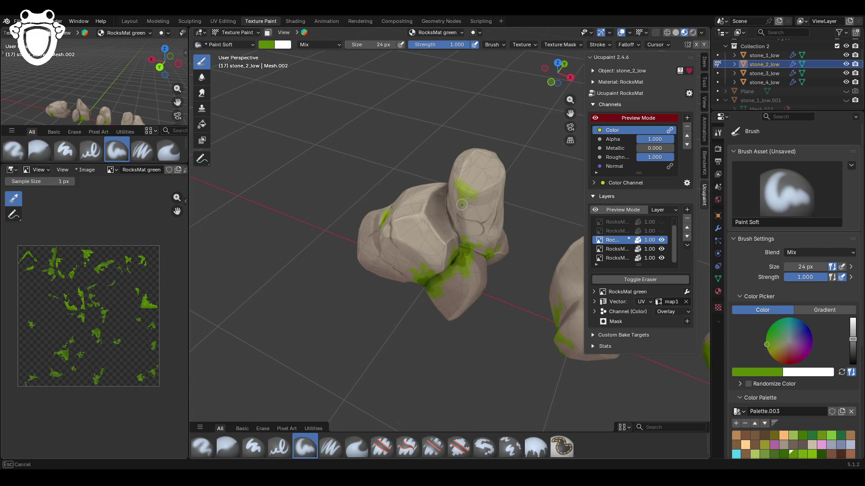
{"action": "left_click_drag", "start_coordinate": [458, 188], "coordinate": [459, 190]}
{"action": "middle_click_drag", "start_coordinate": [438, 221], "coordinate": [477, 157]}
{"action": "scroll", "coordinate": [482, 159], "scroll_direction": "up", "scroll_amount": 5}
{"action": "left_click_drag", "start_coordinate": [467, 144], "coordinate": [462, 146]}
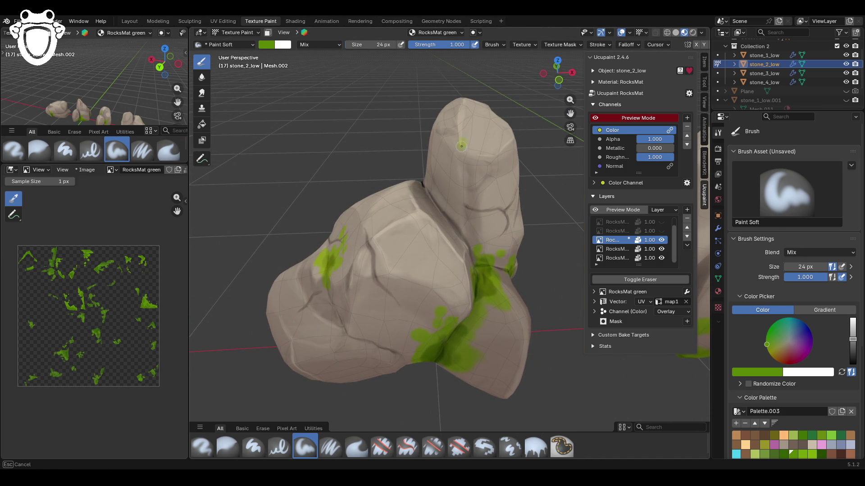
{"action": "mouse_move", "coordinate": [468, 169]}
{"action": "left_mouse_down"}
{"action": "mouse_move", "coordinate": [476, 154]}
{"action": "mouse_move", "coordinate": [471, 171]}
{"action": "left_mouse_up"}
{"action": "left_click_drag", "start_coordinate": [460, 141], "coordinate": [456, 142]}
Step: Shade the upper-face moss with a dark green palette swatch
{"action": "left_click", "coordinate": [822, 455]}
{"action": "mouse_move", "coordinate": [454, 144]}
{"action": "left_mouse_down"}
{"action": "mouse_move", "coordinate": [472, 163]}
{"action": "mouse_move", "coordinate": [465, 172]}
{"action": "mouse_move", "coordinate": [456, 153]}
{"action": "left_mouse_up"}
{"action": "scroll", "coordinate": [460, 165], "scroll_direction": "down", "scroll_amount": 10}
{"action": "mouse_move", "coordinate": [461, 171]}
{"action": "middle_mouse_down"}
{"action": "mouse_move", "coordinate": [509, 206]}
{"action": "mouse_move", "coordinate": [534, 211]}
{"action": "mouse_move", "coordinate": [473, 206]}
{"action": "mouse_move", "coordinate": [505, 225]}
{"action": "middle_mouse_up"}
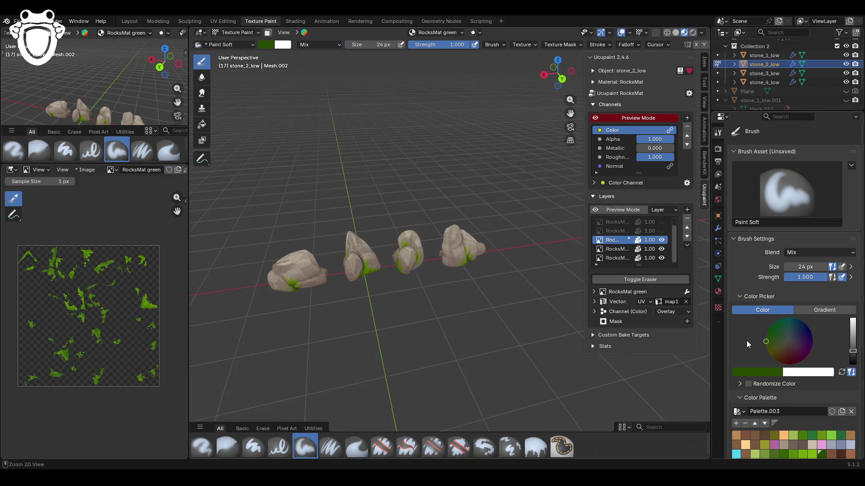
Step: Paint bright-green moss streaks down both neighbouring rocks
{"action": "scroll", "coordinate": [540, 251], "scroll_direction": "up", "scroll_amount": 6}
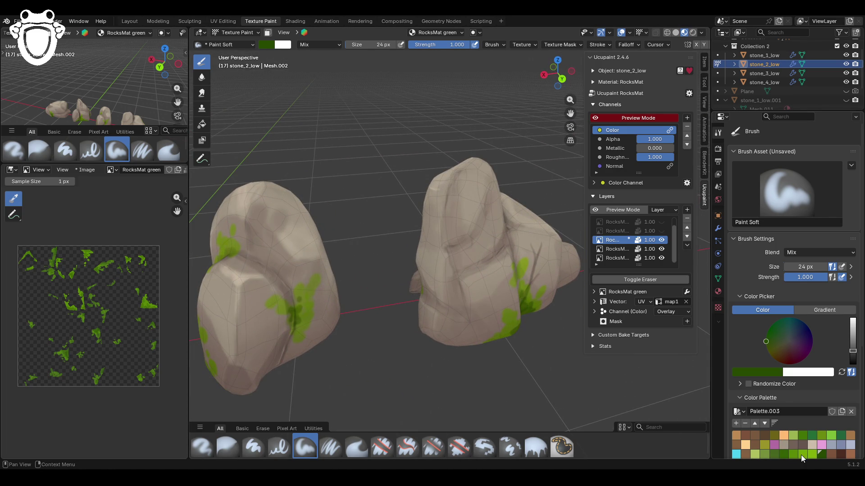
{"action": "left_click", "coordinate": [792, 454]}
{"action": "left_click_drag", "start_coordinate": [470, 275], "coordinate": [470, 276]}
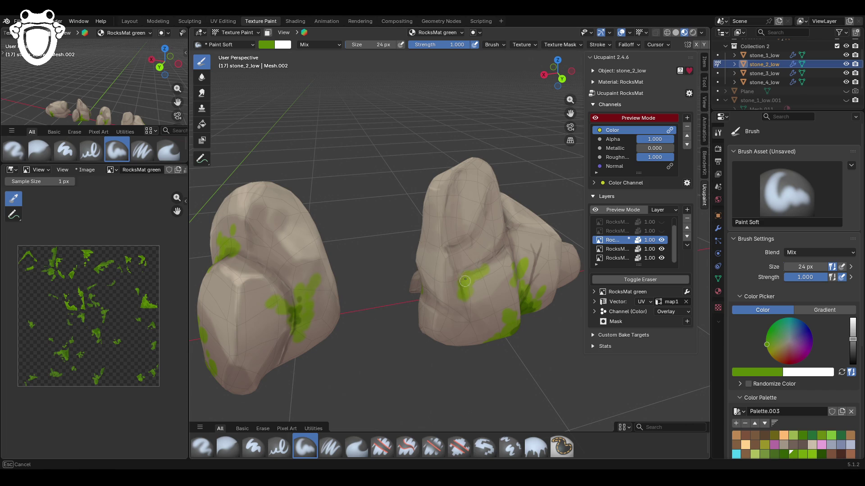
{"action": "left_click_drag", "start_coordinate": [485, 258], "coordinate": [484, 256]}
{"action": "left_click_drag", "start_coordinate": [461, 289], "coordinate": [457, 297]}
{"action": "left_click_drag", "start_coordinate": [473, 223], "coordinate": [475, 218]}
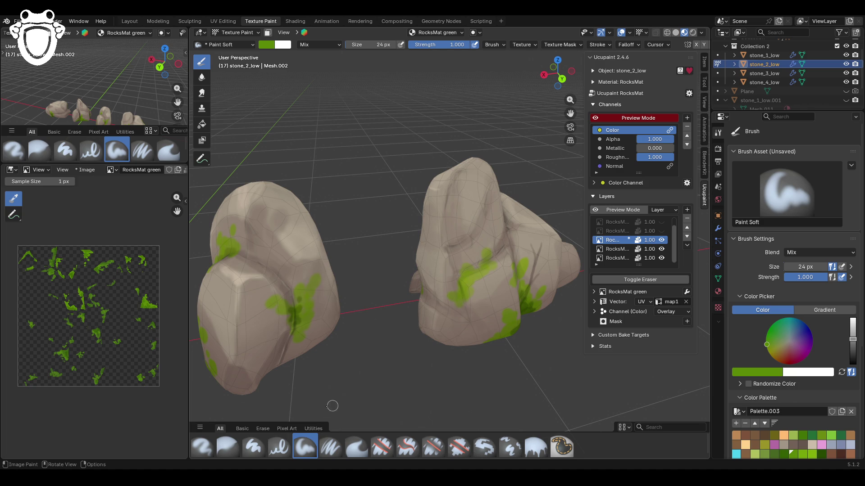
Step: Shade the moss streaks in dark green, save the file, and hide the moss layer
{"action": "left_click", "coordinate": [822, 454]}
{"action": "middle_click_drag", "start_coordinate": [478, 293], "coordinate": [497, 297]}
{"action": "mouse_move", "coordinate": [469, 290]}
{"action": "left_mouse_down"}
{"action": "mouse_move", "coordinate": [471, 275]}
{"action": "mouse_move", "coordinate": [462, 289]}
{"action": "left_mouse_up"}
{"action": "mouse_move", "coordinate": [412, 246]}
{"action": "middle_mouse_down"}
{"action": "mouse_move", "coordinate": [413, 229]}
{"action": "mouse_move", "coordinate": [403, 227]}
{"action": "middle_mouse_up"}
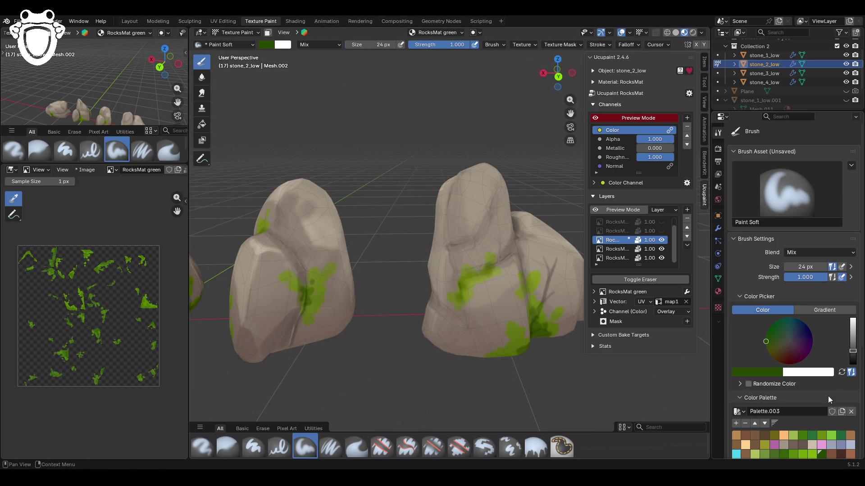
{"action": "scroll", "coordinate": [807, 449], "scroll_direction": "down", "scroll_amount": 3}
{"action": "scroll", "coordinate": [359, 255], "scroll_direction": "down", "scroll_amount": 5}
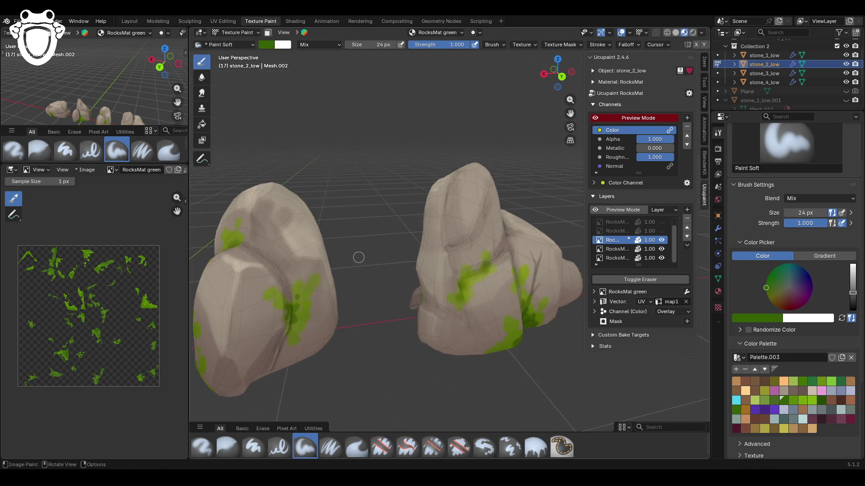
{"action": "mouse_move", "coordinate": [360, 257]}
{"action": "middle_mouse_down"}
{"action": "mouse_move", "coordinate": [378, 272]}
{"action": "mouse_move", "coordinate": [454, 179]}
{"action": "mouse_move", "coordinate": [493, 187]}
{"action": "mouse_move", "coordinate": [473, 195]}
{"action": "mouse_move", "coordinate": [482, 208]}
{"action": "mouse_move", "coordinate": [500, 205]}
{"action": "mouse_move", "coordinate": [488, 200]}
{"action": "middle_mouse_up"}
{"action": "key", "text": "ctrl+s"}
{"action": "left_click", "coordinate": [662, 240]}
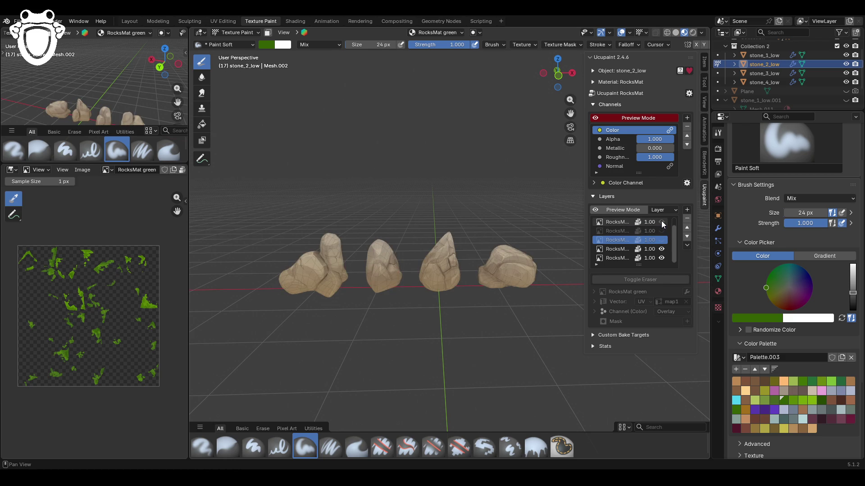
Step: Compare the snow and moss layers by toggling visibility, leave moss visible, and save
{"action": "left_click", "coordinate": [661, 231]}
{"action": "left_click", "coordinate": [662, 231]}
{"action": "left_click", "coordinate": [661, 240]}
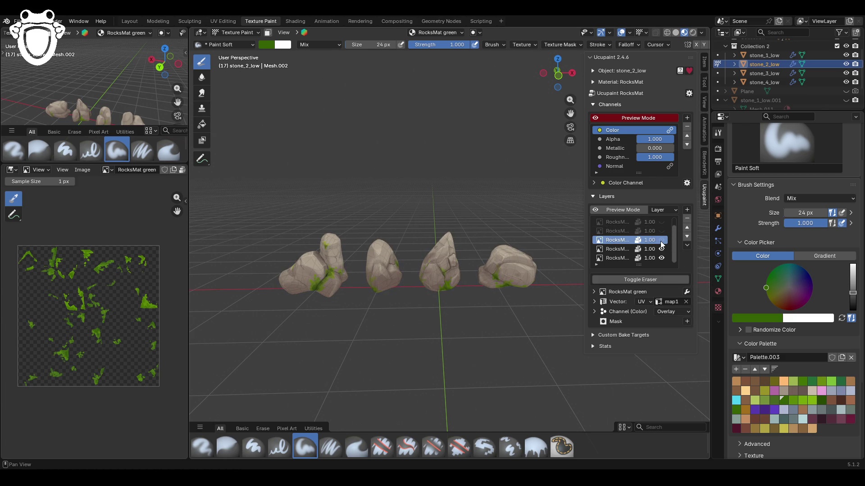
{"action": "left_click", "coordinate": [662, 240]}
{"action": "left_click", "coordinate": [662, 231]}
{"action": "left_click", "coordinate": [661, 232]}
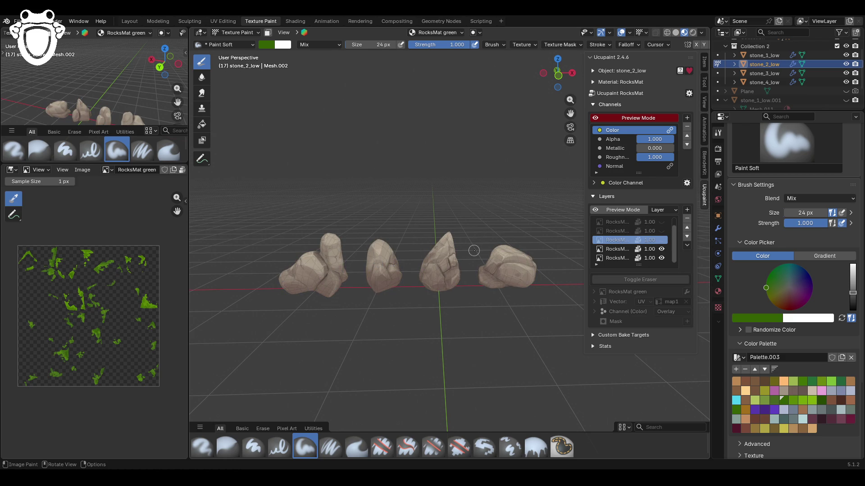
{"action": "left_click", "coordinate": [662, 240]}
{"action": "left_click", "coordinate": [662, 240]}
{"action": "left_click", "coordinate": [661, 241]}
{"action": "key", "text": "ctrl+s"}
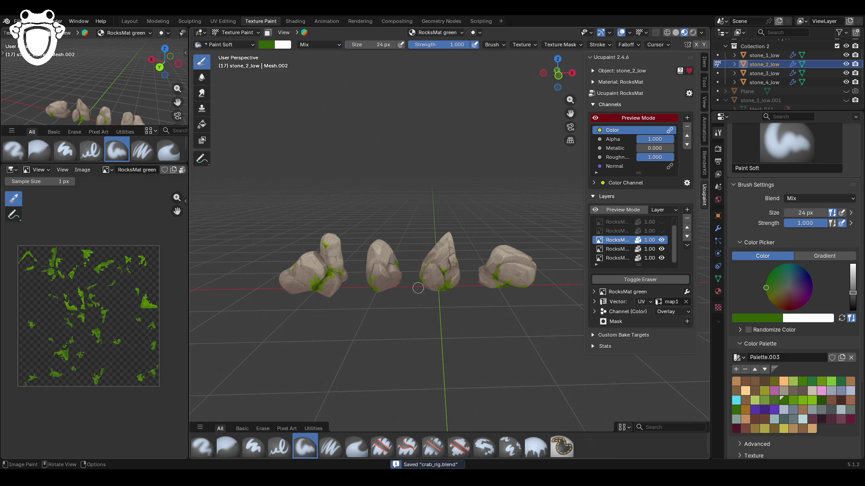
Step: Return the rocks to Object Mode and save the file again
{"action": "left_click", "coordinate": [229, 33]}
{"action": "left_click", "coordinate": [232, 41]}
{"action": "mouse_move", "coordinate": [388, 196]}
{"action": "middle_mouse_down"}
{"action": "mouse_move", "coordinate": [387, 209]}
{"action": "mouse_move", "coordinate": [432, 207]}
{"action": "middle_mouse_up"}
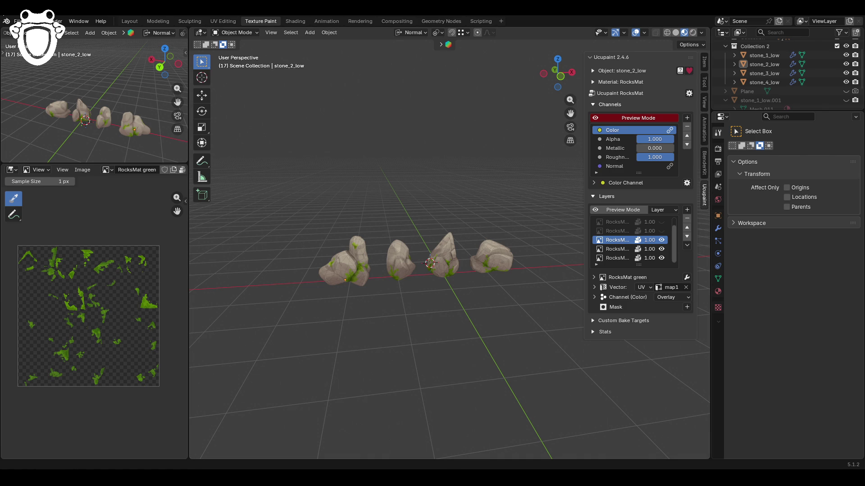
{"action": "key", "text": "ctrl+s"}
Step: Open the cloud scene and view Cloud_low in Material Preview, keeping the Plane hidden
{"action": "left_click", "coordinate": [18, 21]}
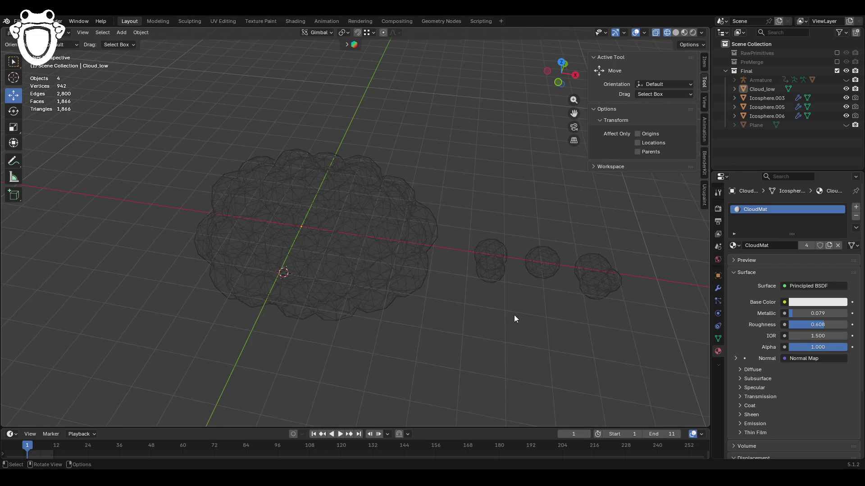
{"action": "mouse_move", "coordinate": [515, 315]}
{"action": "middle_mouse_down"}
{"action": "mouse_move", "coordinate": [497, 307]}
{"action": "mouse_move", "coordinate": [494, 291]}
{"action": "mouse_move", "coordinate": [406, 283]}
{"action": "mouse_move", "coordinate": [383, 86]}
{"action": "middle_mouse_up"}
{"action": "left_click", "coordinate": [684, 32]}
{"action": "middle_click_drag", "start_coordinate": [477, 191], "coordinate": [292, 270]}
{"action": "left_click", "coordinate": [846, 125]}
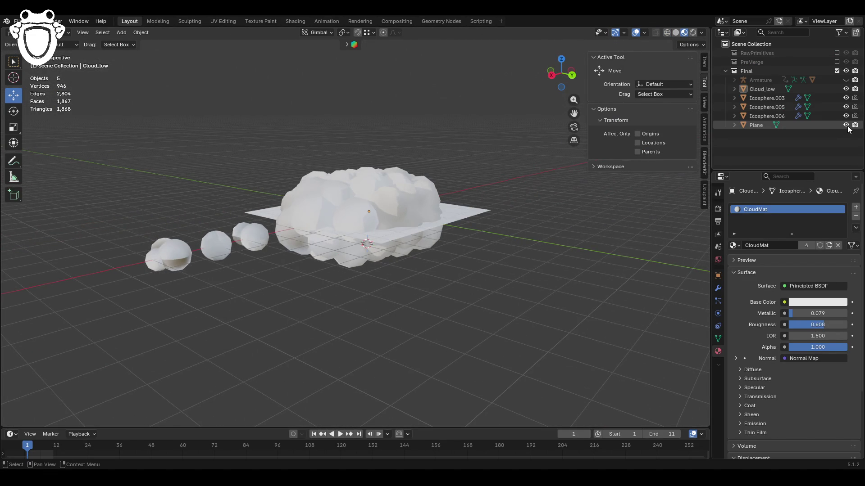
{"action": "left_click", "coordinate": [846, 126]}
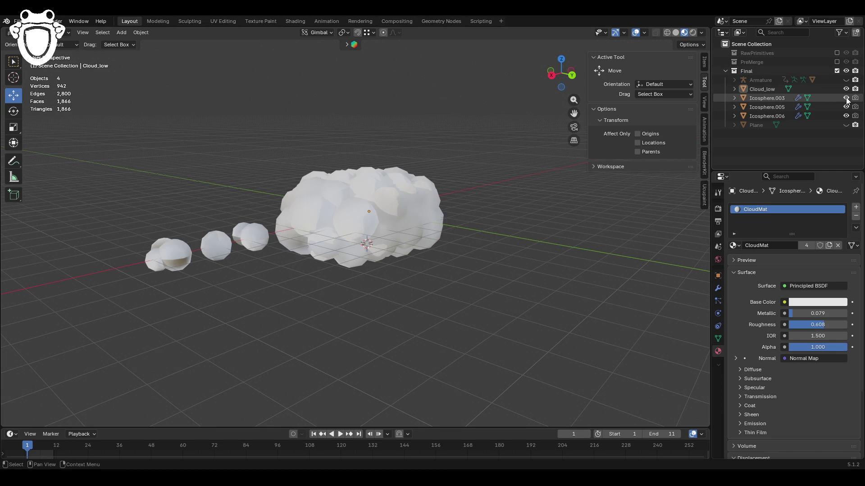
Step: Preview the PreMerge and RawPrimitives collections by toggling their exclude checkboxes
{"action": "left_click", "coordinate": [847, 117]}
{"action": "left_click", "coordinate": [846, 116]}
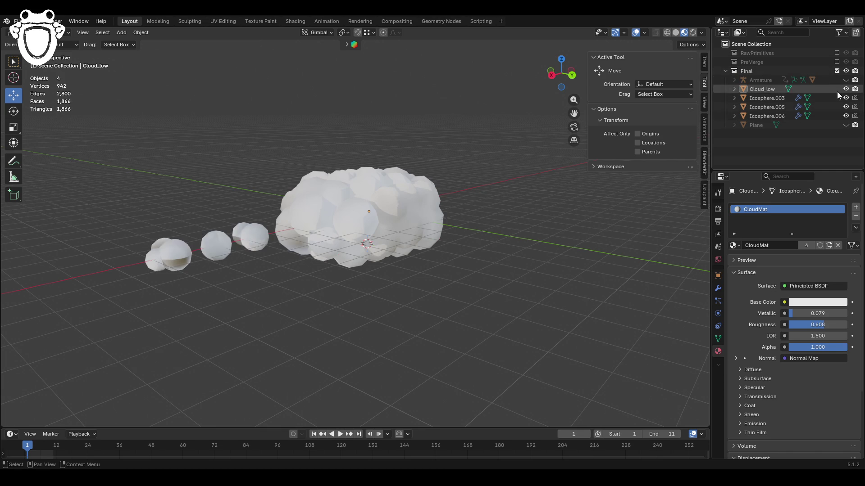
{"action": "left_click", "coordinate": [837, 62]}
{"action": "left_click", "coordinate": [837, 62]}
{"action": "left_click", "coordinate": [837, 62]}
{"action": "left_click", "coordinate": [837, 62]}
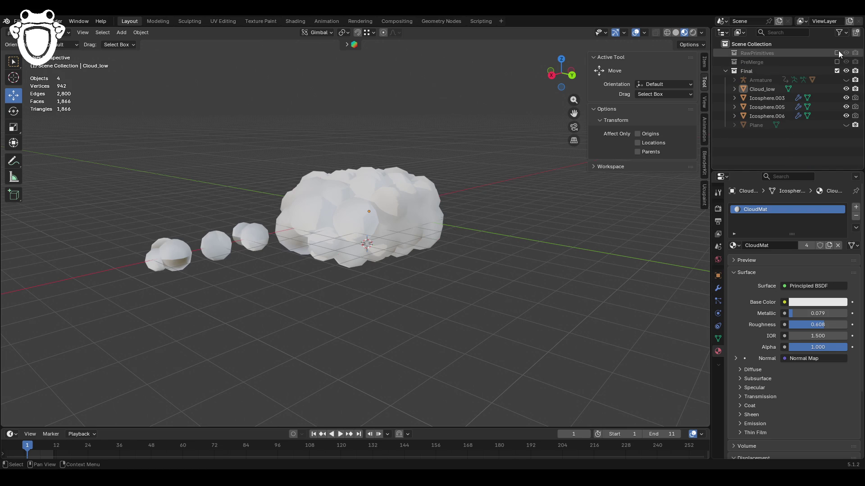
{"action": "left_click", "coordinate": [836, 53]}
{"action": "left_click", "coordinate": [837, 53]}
Step: Hide the Final collection's cloud and include PreMerge to show the sheep
{"action": "mouse_move", "coordinate": [508, 191]}
{"action": "middle_mouse_down"}
{"action": "mouse_move", "coordinate": [564, 317]}
{"action": "mouse_move", "coordinate": [653, 313]}
{"action": "middle_mouse_up"}
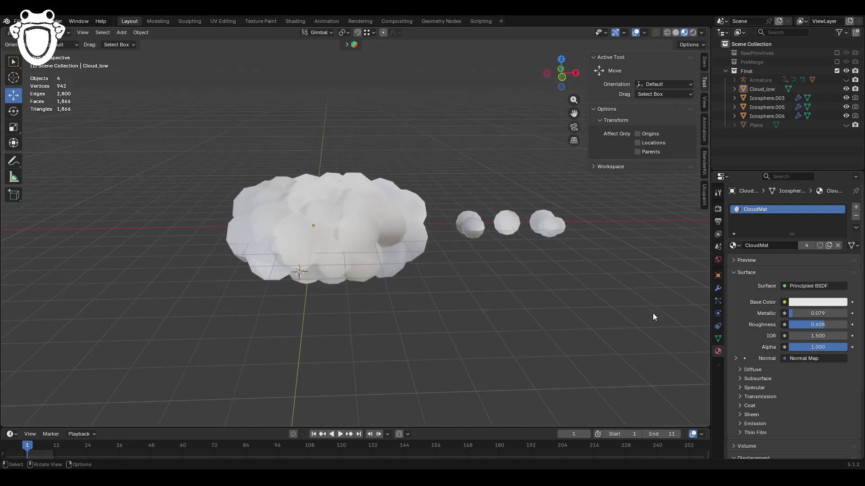
{"action": "left_click", "coordinate": [846, 71]}
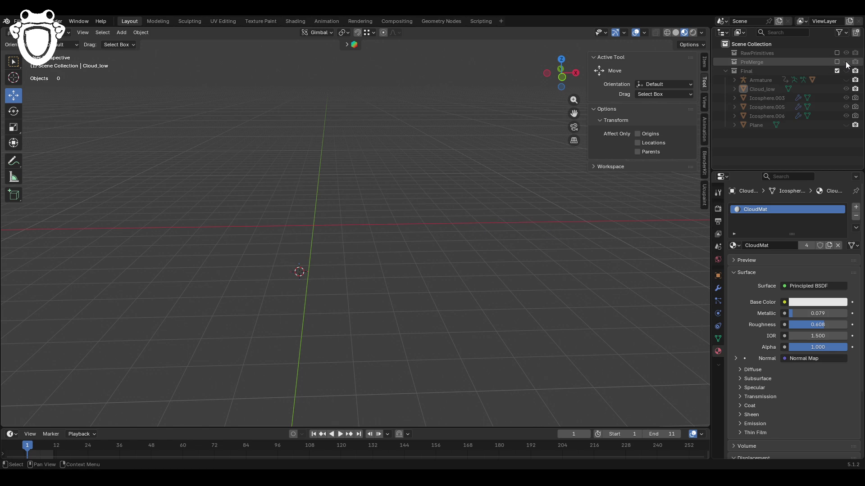
{"action": "left_click", "coordinate": [837, 62]}
{"action": "mouse_move", "coordinate": [374, 246]}
{"action": "middle_mouse_down"}
{"action": "mouse_move", "coordinate": [469, 232]}
{"action": "mouse_move", "coordinate": [400, 235]}
{"action": "mouse_move", "coordinate": [478, 307]}
{"action": "mouse_move", "coordinate": [504, 384]}
{"action": "mouse_move", "coordinate": [498, 359]}
{"action": "mouse_move", "coordinate": [446, 369]}
{"action": "middle_mouse_up"}
{"action": "scroll", "coordinate": [478, 307], "scroll_direction": "up", "scroll_amount": 4}
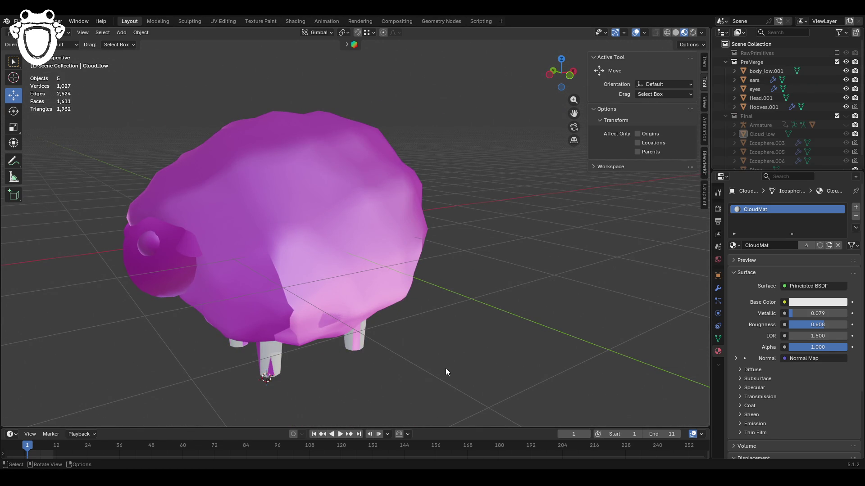
Step: Swap between the RawPrimitives and PreMerge collections, ending with the sheep shown
{"action": "middle_click_drag", "start_coordinate": [323, 244], "coordinate": [404, 226]}
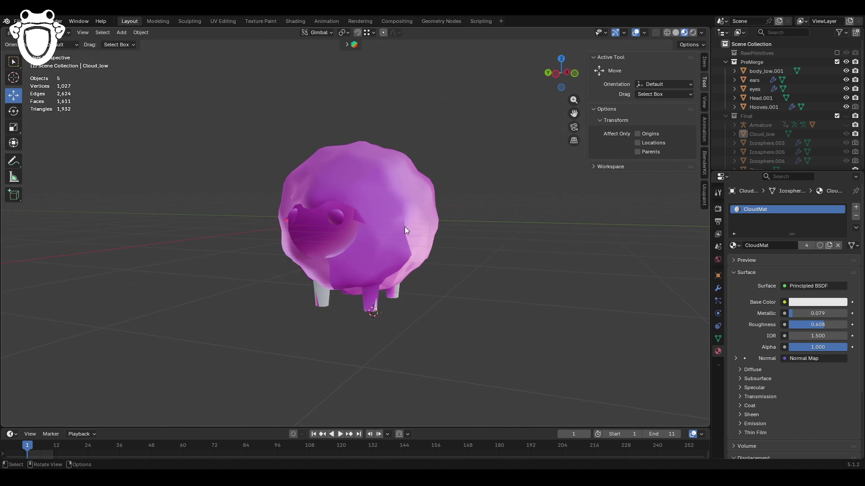
{"action": "left_click", "coordinate": [837, 61]}
{"action": "left_click", "coordinate": [837, 53]}
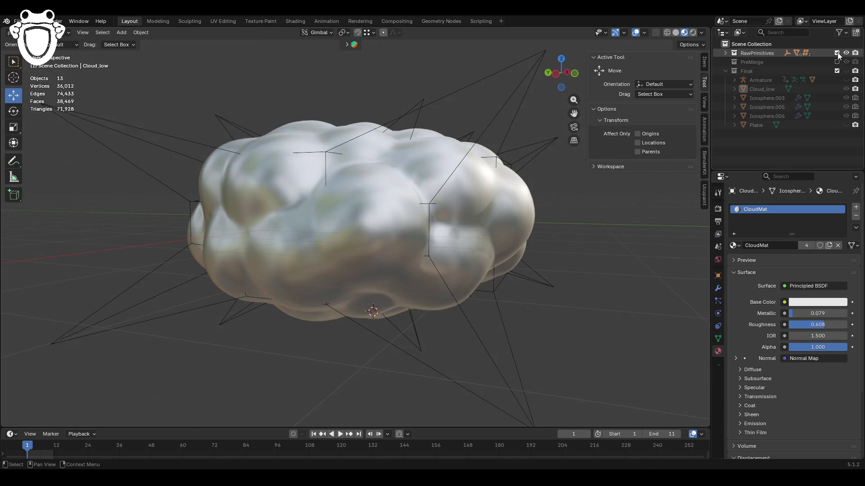
{"action": "left_click", "coordinate": [836, 53]}
{"action": "left_click", "coordinate": [837, 61]}
{"action": "mouse_move", "coordinate": [317, 273]}
{"action": "middle_mouse_down"}
{"action": "mouse_move", "coordinate": [383, 277]}
{"action": "mouse_move", "coordinate": [331, 293]}
{"action": "mouse_move", "coordinate": [329, 277]}
{"action": "mouse_move", "coordinate": [357, 303]}
{"action": "mouse_move", "coordinate": [460, 278]}
{"action": "mouse_move", "coordinate": [298, 285]}
{"action": "mouse_move", "coordinate": [254, 274]}
{"action": "mouse_move", "coordinate": [263, 256]}
{"action": "mouse_move", "coordinate": [311, 224]}
{"action": "mouse_move", "coordinate": [348, 266]}
{"action": "mouse_move", "coordinate": [350, 289]}
{"action": "mouse_move", "coordinate": [335, 285]}
{"action": "middle_mouse_up"}
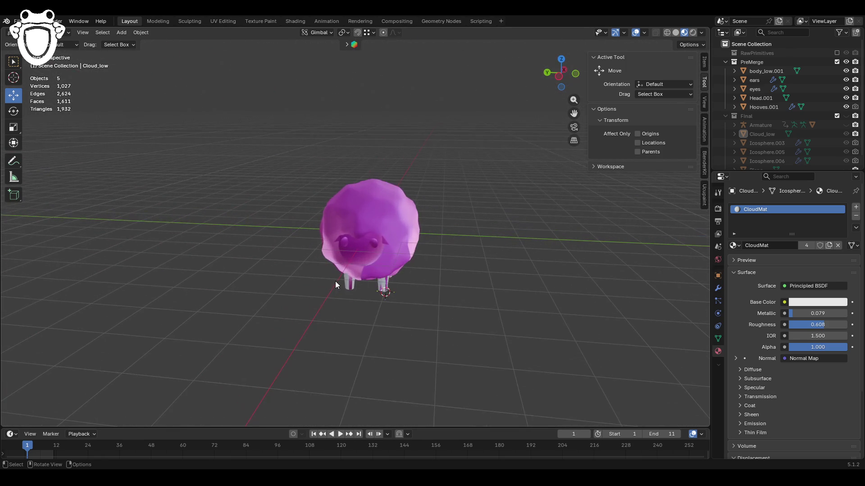
Step: Toggle Head.001's visibility off and back on, then hide Hooves.001
{"action": "left_click", "coordinate": [845, 107]}
{"action": "left_click", "coordinate": [846, 107]}
{"action": "left_click", "coordinate": [846, 98]}
{"action": "left_click", "coordinate": [846, 98]}
{"action": "left_click", "coordinate": [846, 107]}
{"action": "left_click", "coordinate": [846, 107]}
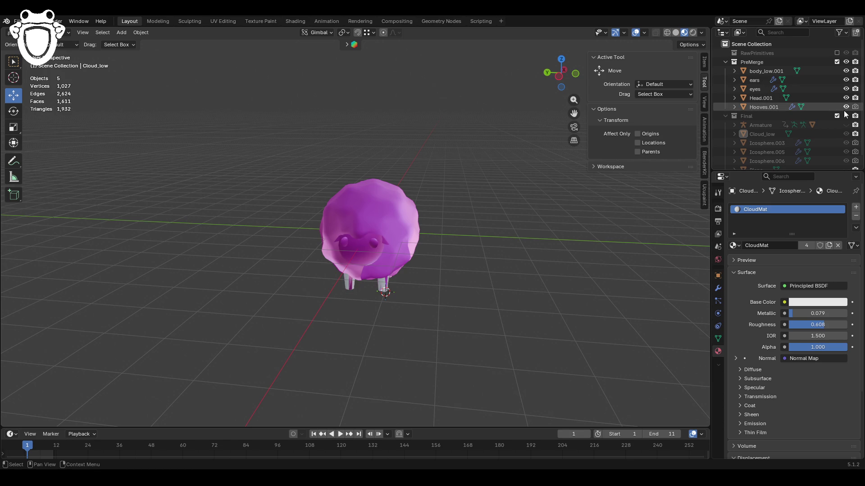
{"action": "mouse_move", "coordinate": [495, 221]}
{"action": "middle_mouse_down"}
{"action": "mouse_move", "coordinate": [396, 208]}
{"action": "mouse_move", "coordinate": [464, 225]}
{"action": "middle_mouse_up"}
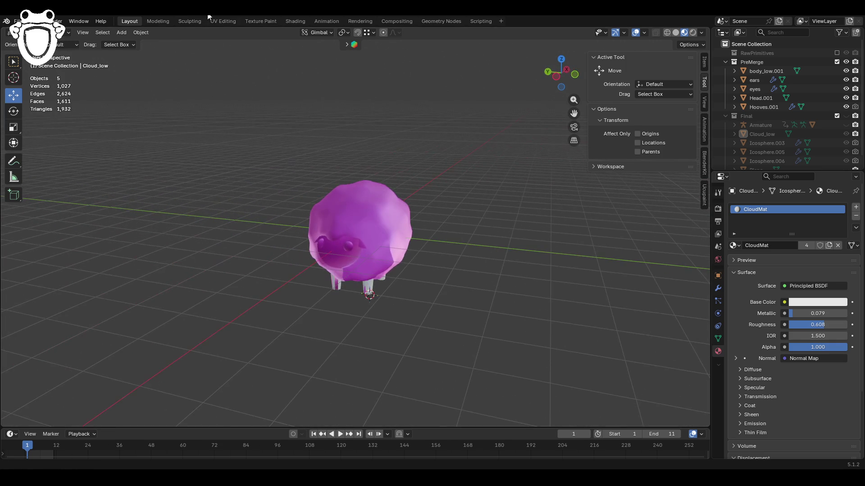
{"action": "left_click", "coordinate": [846, 107]}
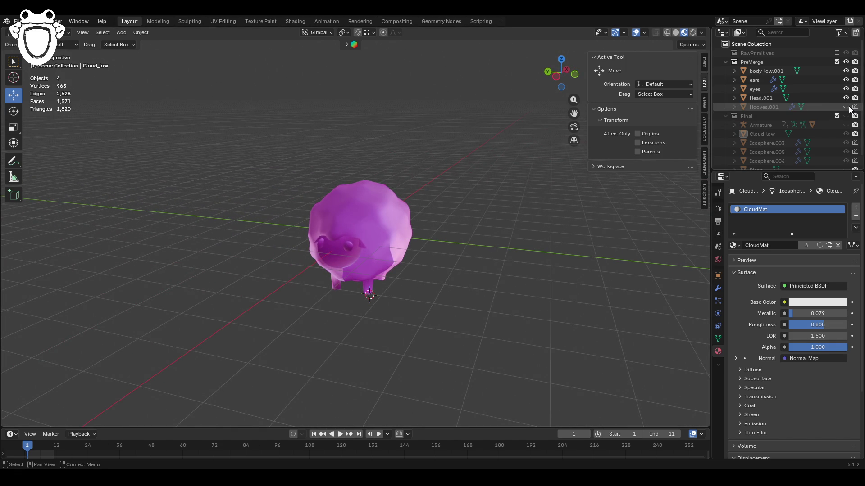
{"action": "left_click", "coordinate": [263, 23]}
Step: In the Shading workspace, undo a node change and set sheep_normal.png to Non-Color
{"action": "left_click", "coordinate": [301, 20]}
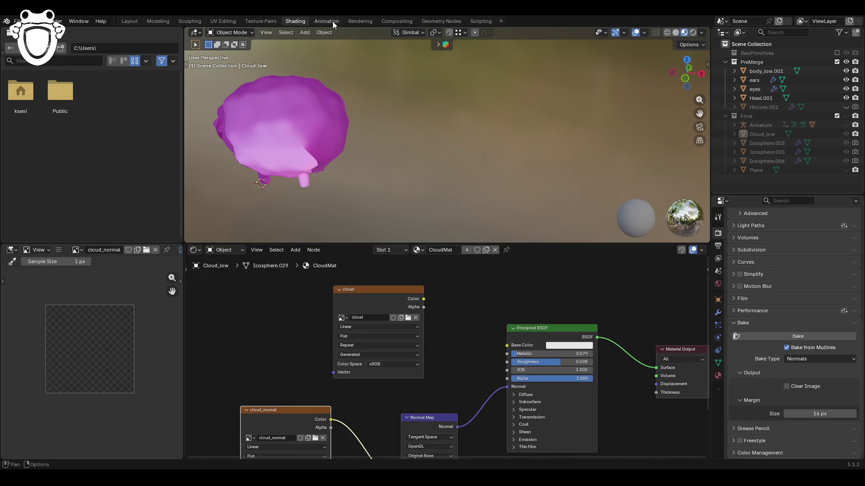
{"action": "key", "text": "Home"}
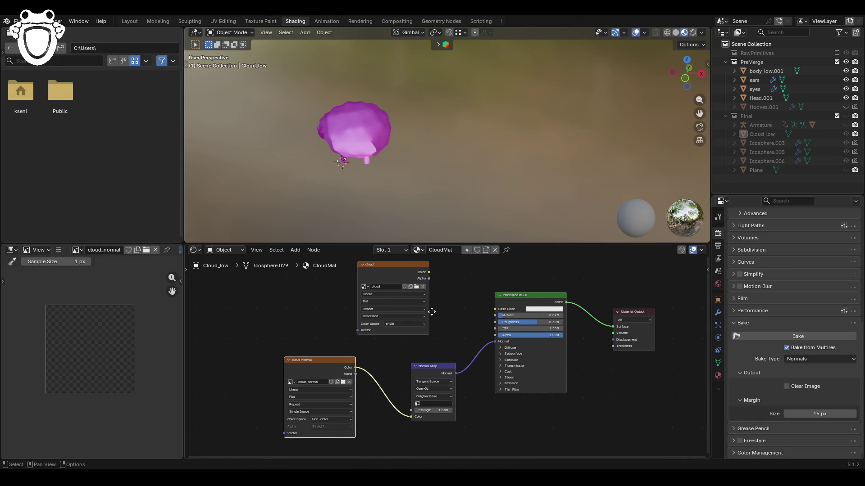
{"action": "scroll", "coordinate": [393, 330], "scroll_direction": "up", "scroll_amount": 2}
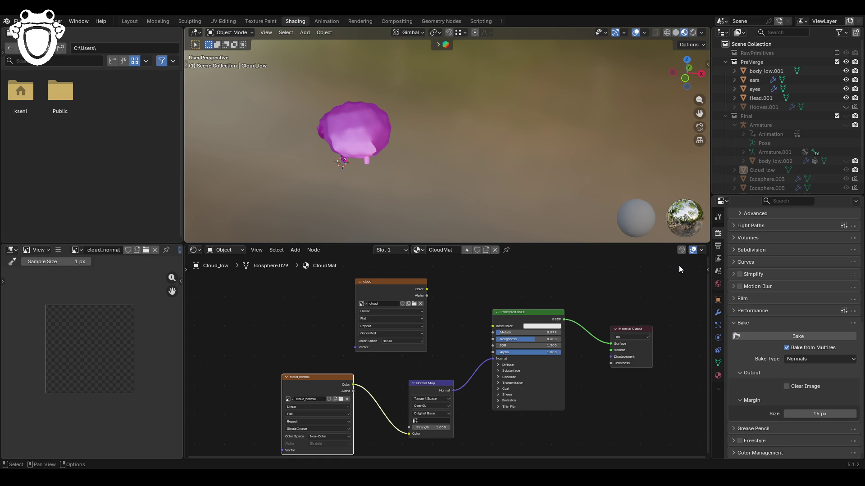
{"action": "key", "text": "ctrl+z"}
{"action": "left_click", "coordinate": [344, 437]}
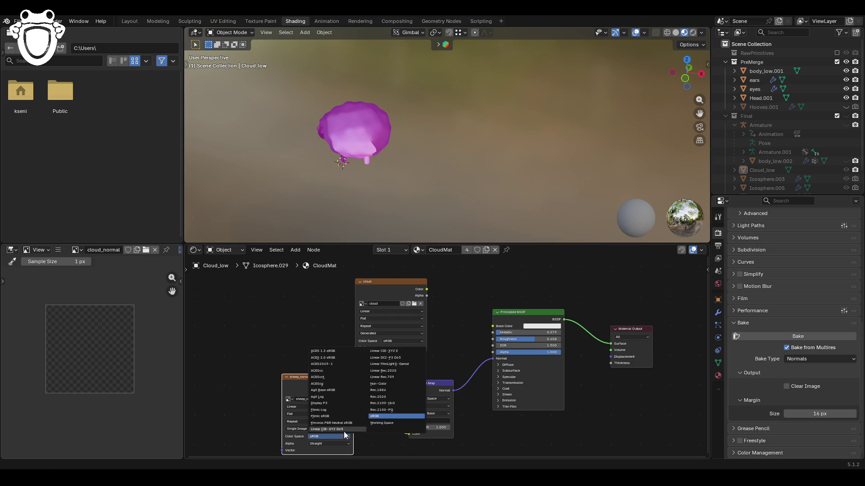
{"action": "left_click", "coordinate": [385, 386]}
Step: Select body_low.001 and set its SheepMat sheep_normal.png Color Space to Non-Color
{"action": "mouse_move", "coordinate": [342, 208]}
{"action": "middle_mouse_down"}
{"action": "mouse_move", "coordinate": [321, 196]}
{"action": "mouse_move", "coordinate": [375, 185]}
{"action": "middle_mouse_up"}
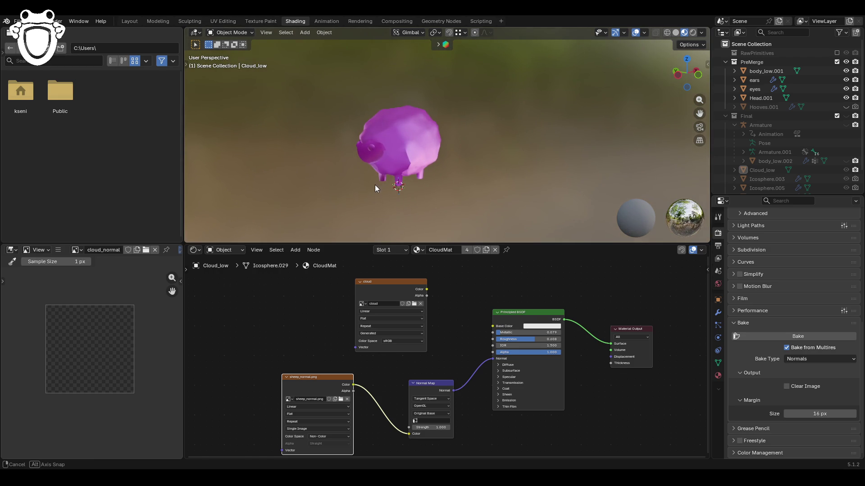
{"action": "left_click", "coordinate": [399, 143]}
{"action": "scroll", "coordinate": [464, 347], "scroll_direction": "down", "scroll_amount": 1}
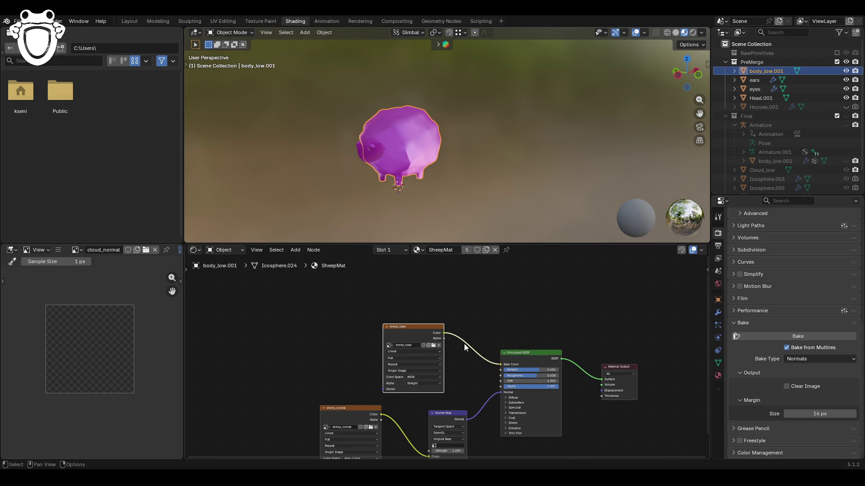
{"action": "key", "text": "ctrl+z"}
{"action": "key", "text": "ctrl+z"}
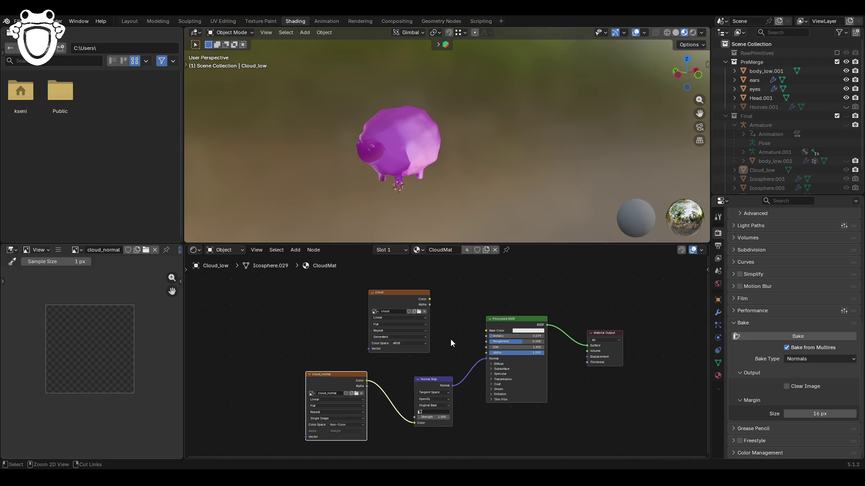
{"action": "left_click", "coordinate": [416, 144]}
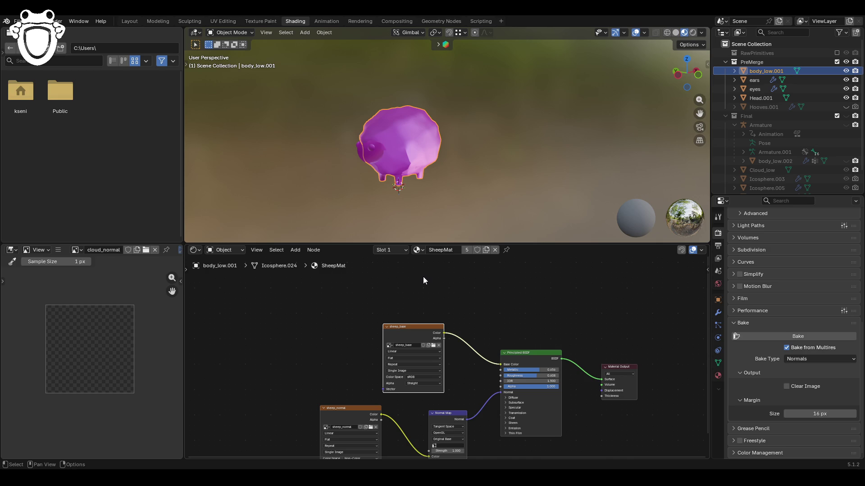
{"action": "middle_click_drag", "start_coordinate": [422, 416], "coordinate": [412, 389]}
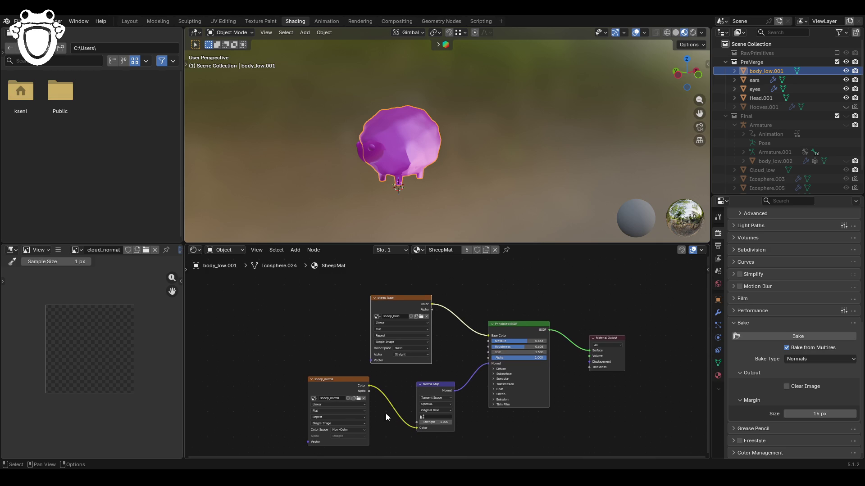
{"action": "left_click", "coordinate": [359, 399]}
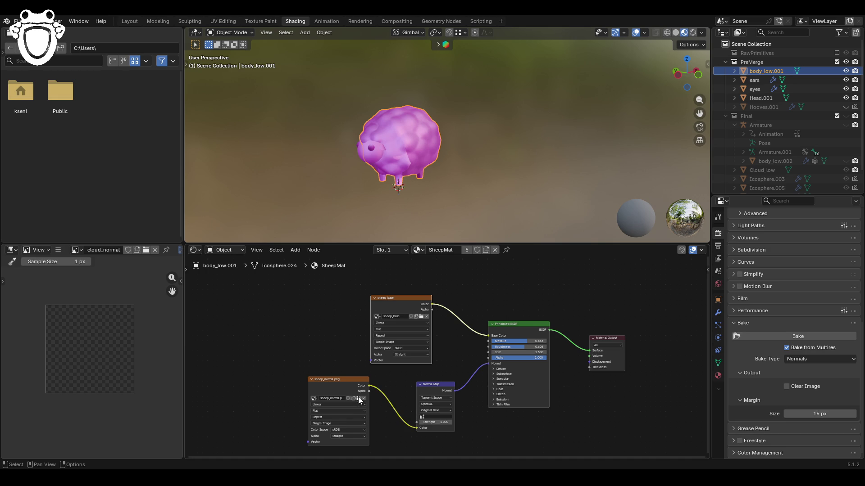
{"action": "left_click", "coordinate": [361, 428]}
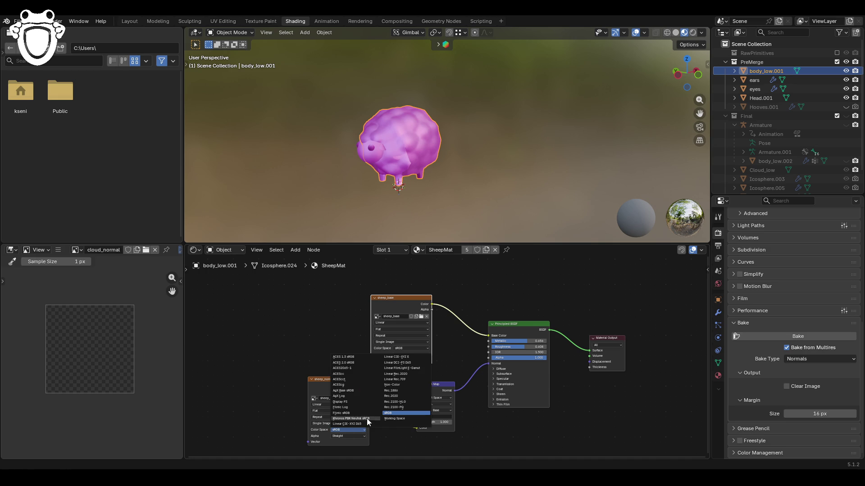
{"action": "left_click", "coordinate": [412, 384]}
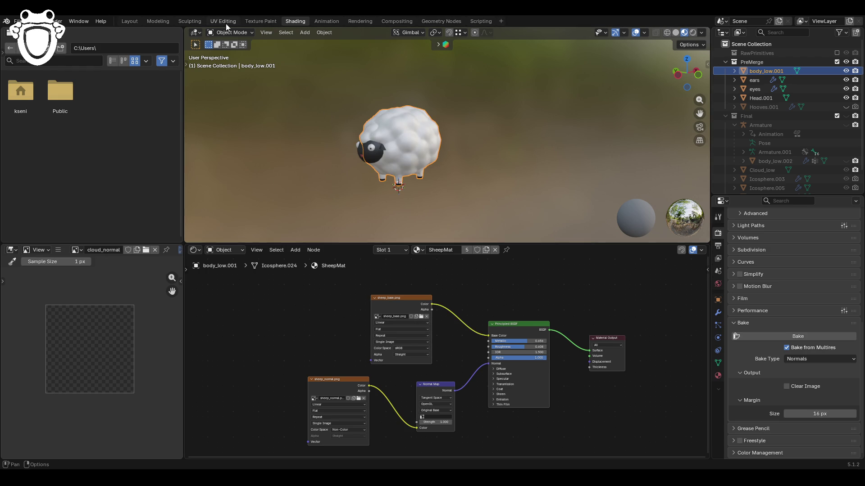
Step: Back in Layout, deselect and orbit the sheep, then open the Sculpting workspace
{"action": "left_click", "coordinate": [165, 21]}
{"action": "left_click", "coordinate": [132, 22]}
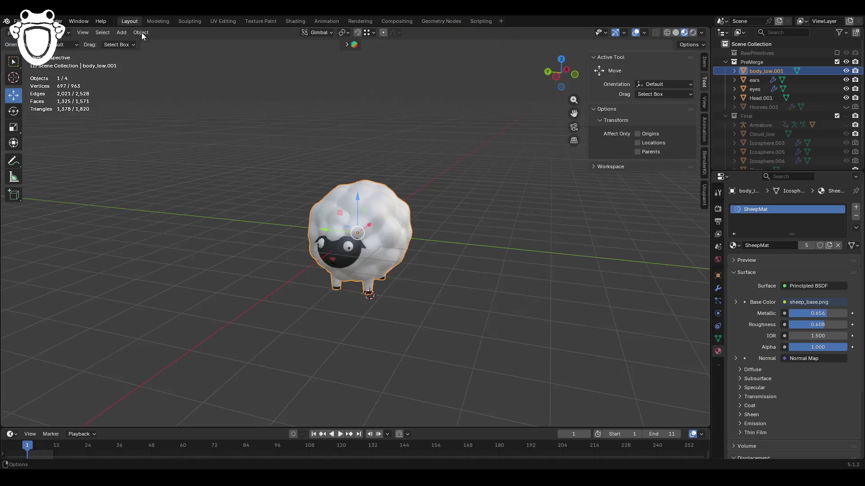
{"action": "left_click", "coordinate": [471, 236]}
{"action": "mouse_move", "coordinate": [471, 236]}
{"action": "middle_mouse_down"}
{"action": "mouse_move", "coordinate": [580, 212]}
{"action": "mouse_move", "coordinate": [446, 231]}
{"action": "middle_mouse_up"}
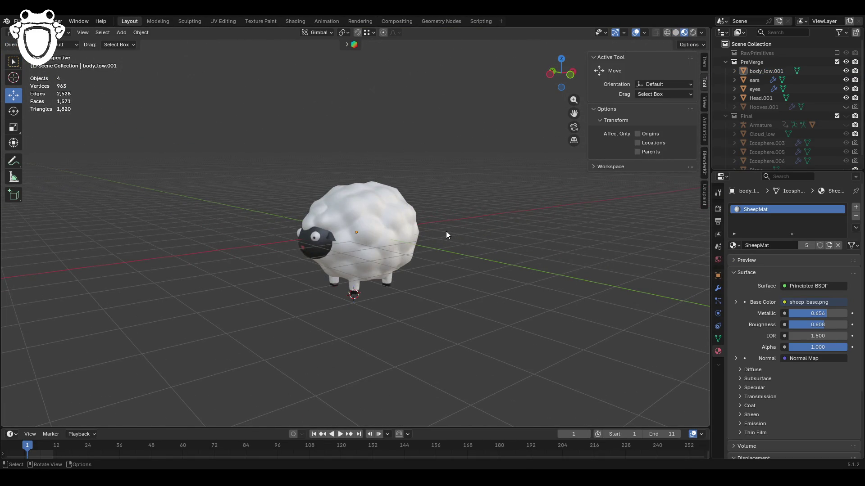
{"action": "mouse_move", "coordinate": [445, 231]}
{"action": "middle_mouse_down"}
{"action": "mouse_move", "coordinate": [202, 200]}
{"action": "mouse_move", "coordinate": [195, 90]}
{"action": "middle_mouse_up"}
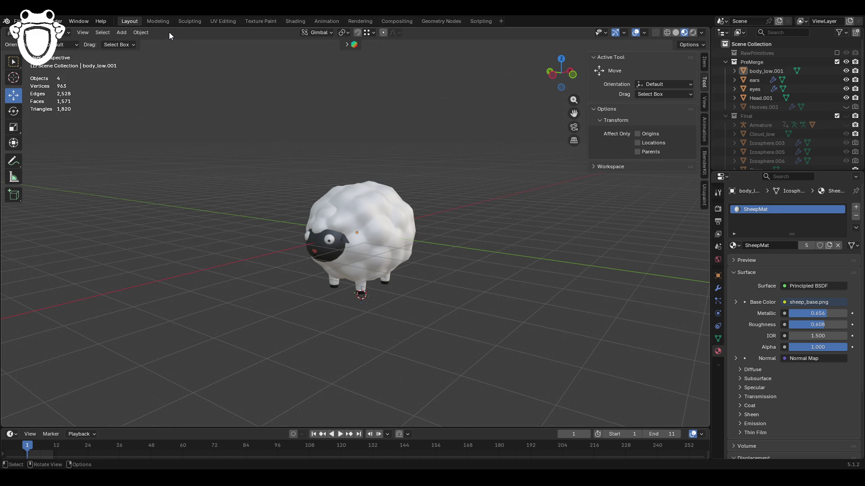
{"action": "left_click", "coordinate": [161, 21]}
{"action": "left_click", "coordinate": [123, 20]}
{"action": "left_click", "coordinate": [192, 21]}
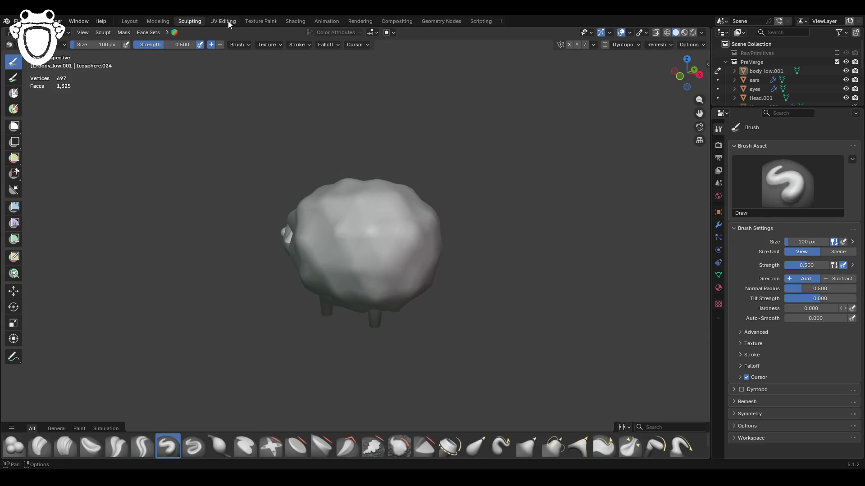
Step: In Texture Paint, orbit to a low side view and widen the 3D view with its side panel
{"action": "left_click", "coordinate": [228, 20]}
{"action": "left_click", "coordinate": [252, 21]}
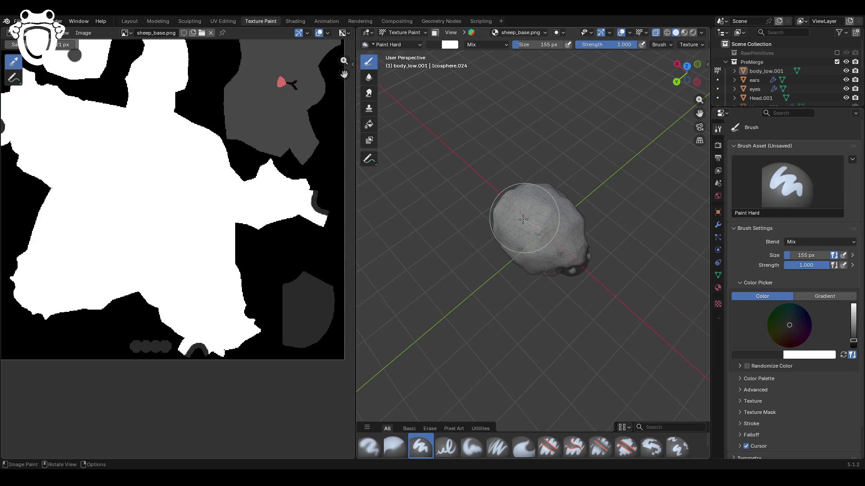
{"action": "scroll", "coordinate": [274, 239], "scroll_direction": "down", "scroll_amount": 5}
{"action": "scroll", "coordinate": [272, 233], "scroll_direction": "up", "scroll_amount": 3}
{"action": "middle_click_drag", "start_coordinate": [450, 315], "coordinate": [461, 271]}
{"action": "scroll", "coordinate": [493, 259], "scroll_direction": "up", "scroll_amount": 1}
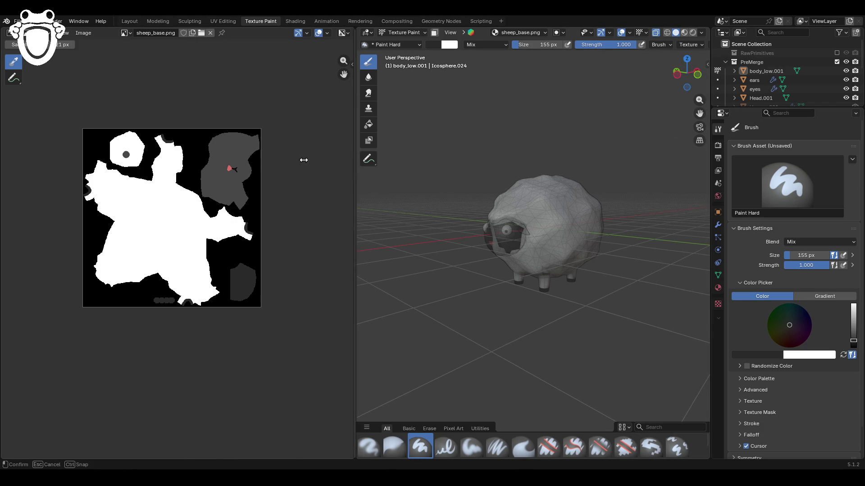
{"action": "left_click_drag", "start_coordinate": [355, 158], "coordinate": [181, 157]}
{"action": "left_click_drag", "start_coordinate": [708, 64], "coordinate": [581, 82]}
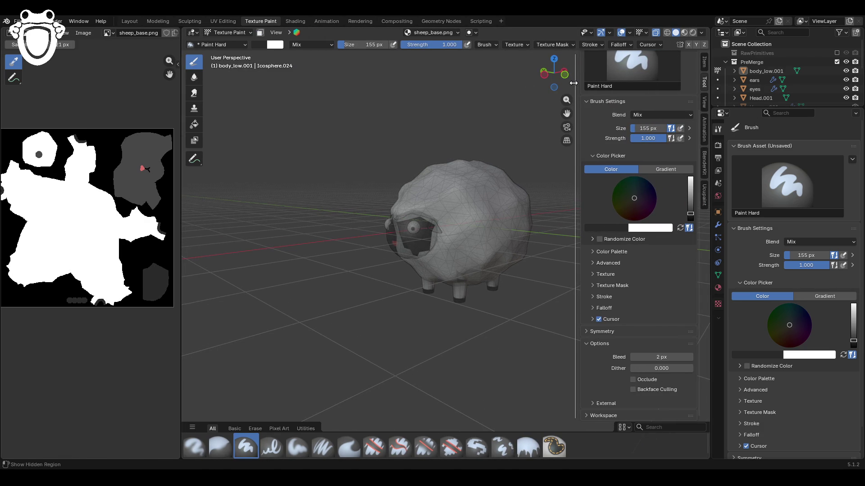
Step: Create the Ucupaint node tree for SheepMat and add a new image layer
{"action": "left_click", "coordinate": [707, 197]}
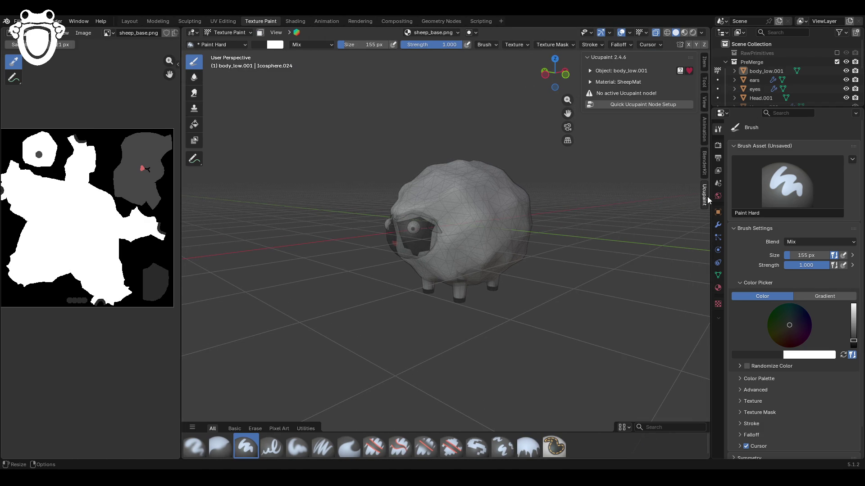
{"action": "left_click", "coordinate": [641, 101]}
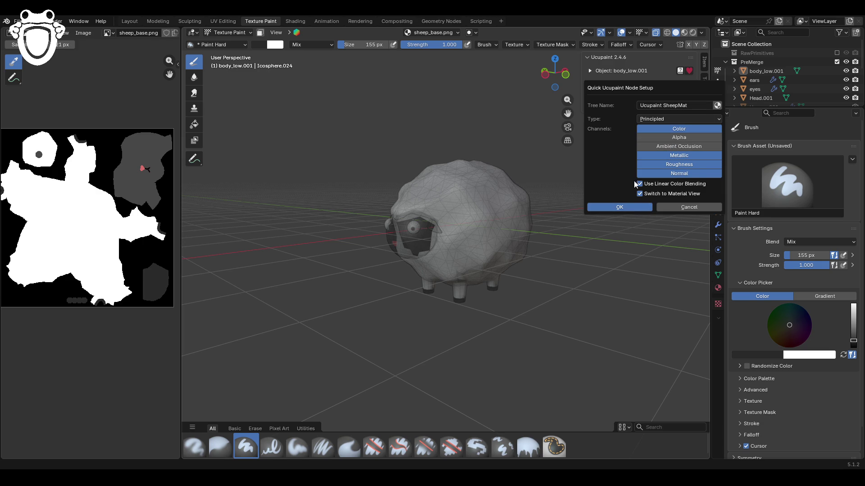
{"action": "left_click", "coordinate": [626, 207]}
{"action": "scroll", "coordinate": [462, 270], "scroll_direction": "down", "scroll_amount": 2}
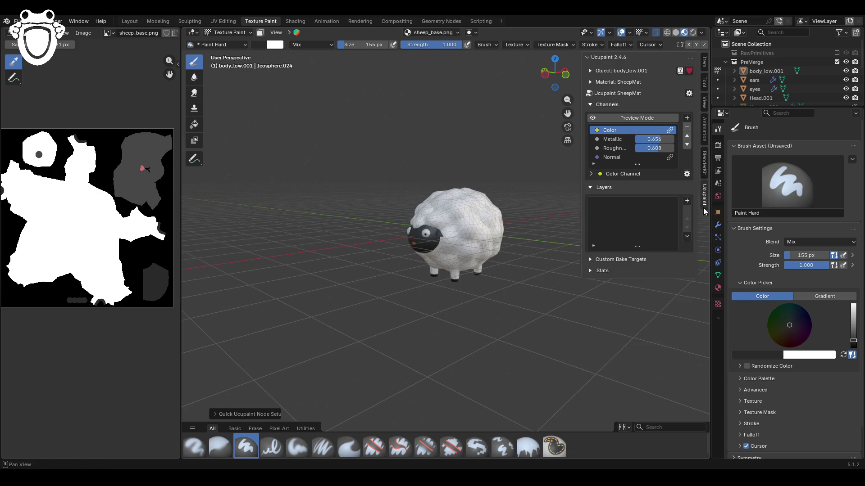
{"action": "left_click", "coordinate": [687, 201]}
{"action": "left_click", "coordinate": [496, 210]}
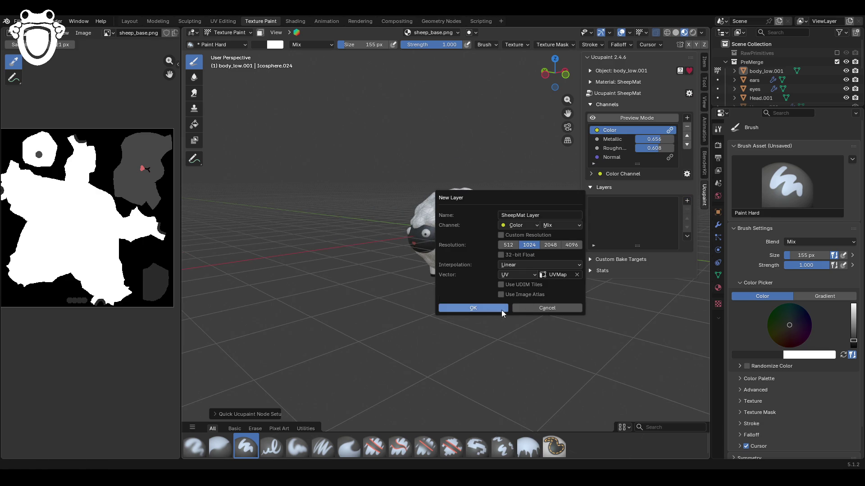
Step: Create the SheepMat Layer image layer and make the wireframe overlay fainter
{"action": "left_click", "coordinate": [468, 308]}
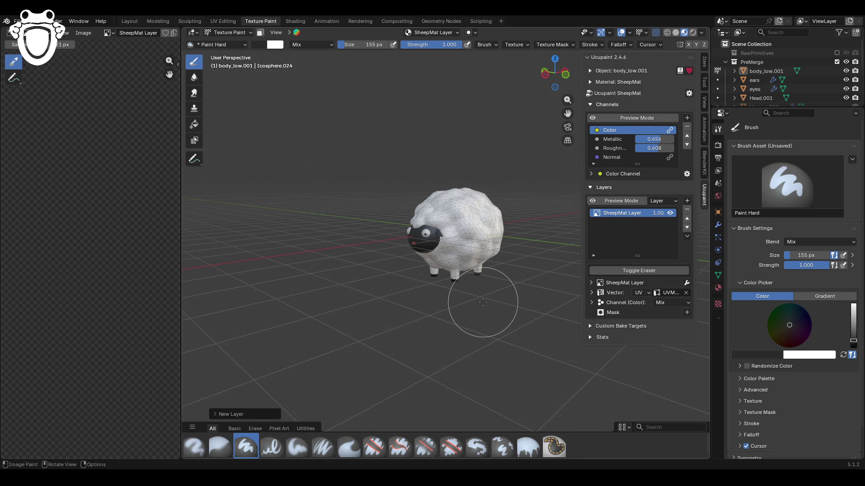
{"action": "mouse_move", "coordinate": [482, 302]}
{"action": "middle_mouse_down"}
{"action": "mouse_move", "coordinate": [498, 297]}
{"action": "mouse_move", "coordinate": [457, 267]}
{"action": "mouse_move", "coordinate": [405, 170]}
{"action": "mouse_move", "coordinate": [454, 168]}
{"action": "mouse_move", "coordinate": [482, 97]}
{"action": "middle_mouse_up"}
{"action": "scroll", "coordinate": [436, 265], "scroll_direction": "up", "scroll_amount": 5}
{"action": "left_click", "coordinate": [629, 32]}
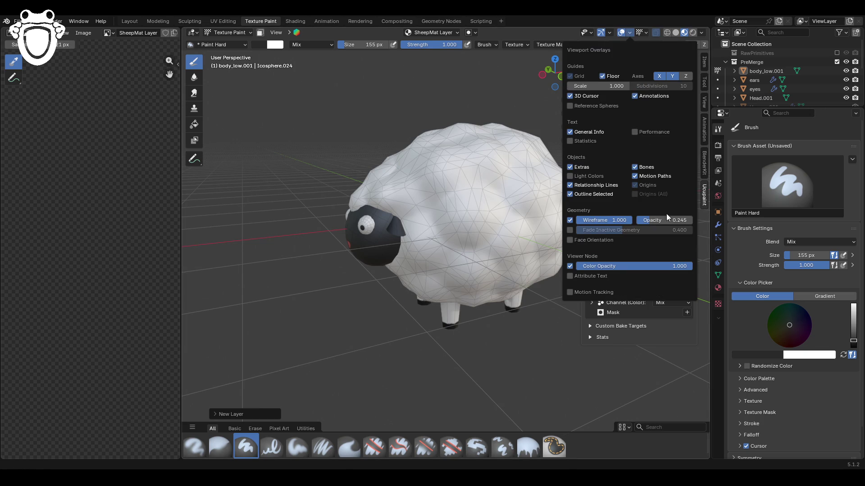
{"action": "left_click_drag", "start_coordinate": [664, 220], "coordinate": [658, 221]}
{"action": "middle_click_drag", "start_coordinate": [347, 261], "coordinate": [439, 254]}
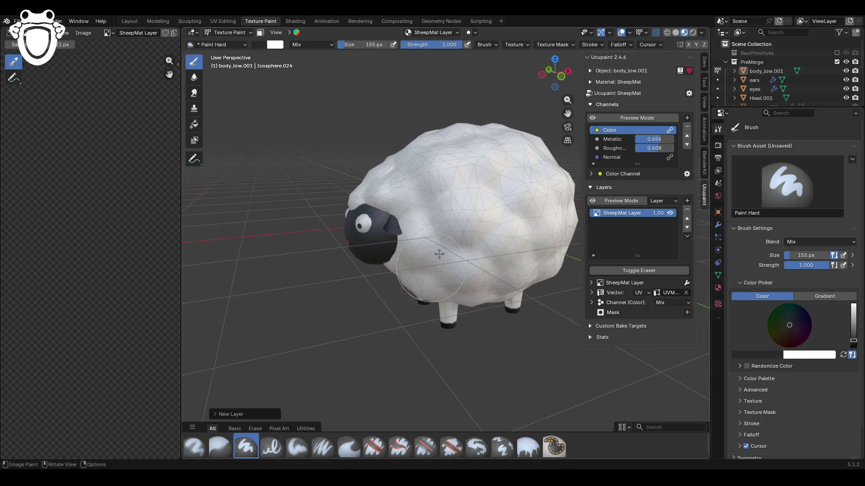
Step: Raise the sheep material's roughness to 0.830
{"action": "mouse_move", "coordinate": [658, 149]}
{"action": "left_mouse_down"}
{"action": "mouse_move", "coordinate": [676, 150]}
{"action": "mouse_move", "coordinate": [662, 148]}
{"action": "left_mouse_up"}
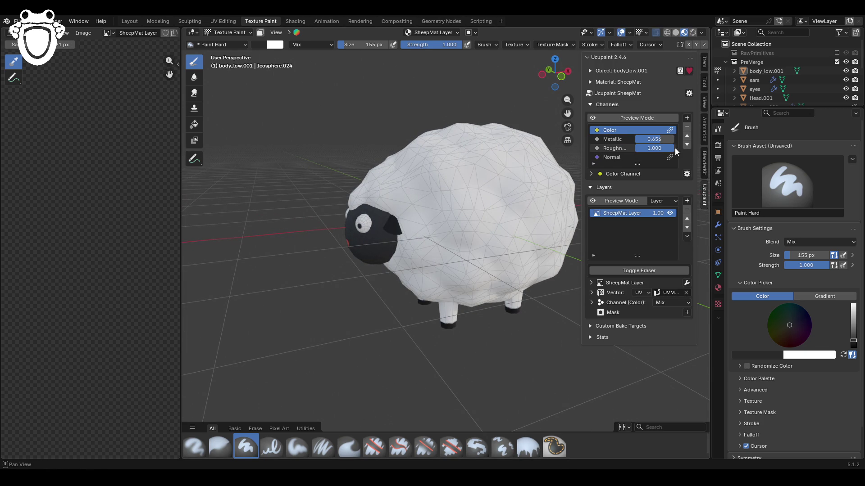
{"action": "middle_click_drag", "start_coordinate": [436, 232], "coordinate": [500, 233]}
{"action": "left_click_drag", "start_coordinate": [662, 149], "coordinate": [657, 149]}
{"action": "middle_click_drag", "start_coordinate": [453, 234], "coordinate": [477, 233]}
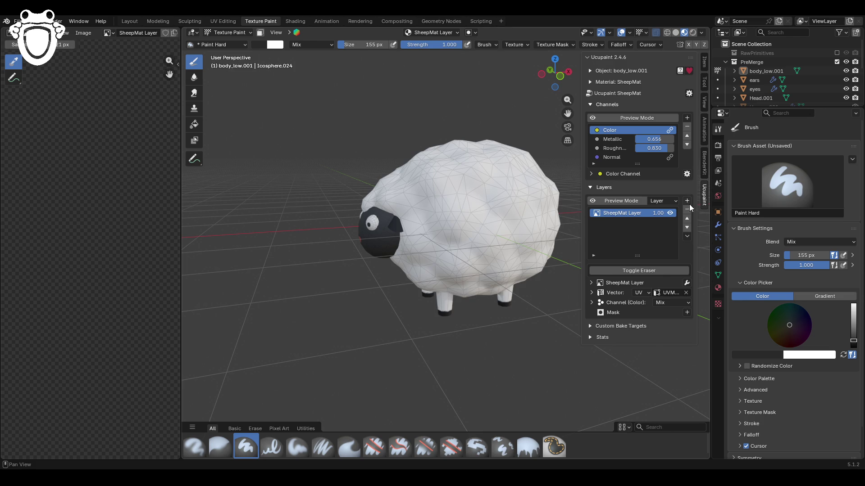
Step: Add an Ambient Occlusion layer to the Ucupaint stack
{"action": "left_click", "coordinate": [687, 201]}
{"action": "left_click", "coordinate": [571, 320]}
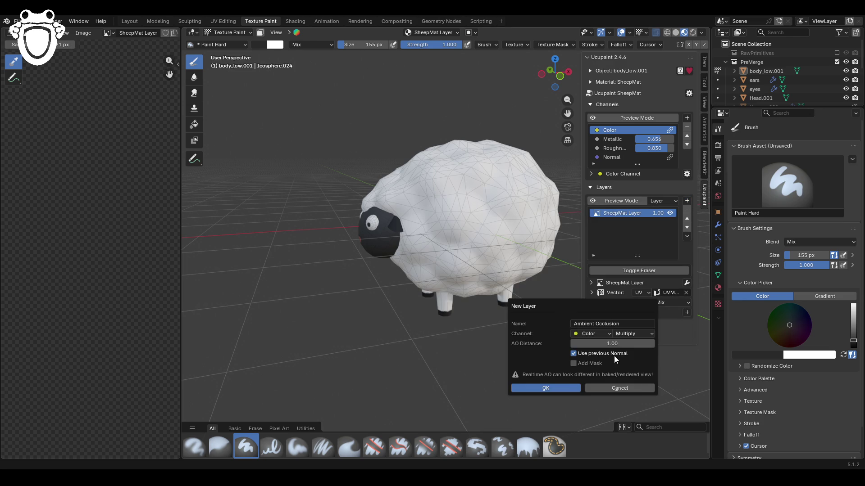
{"action": "left_click", "coordinate": [558, 387]}
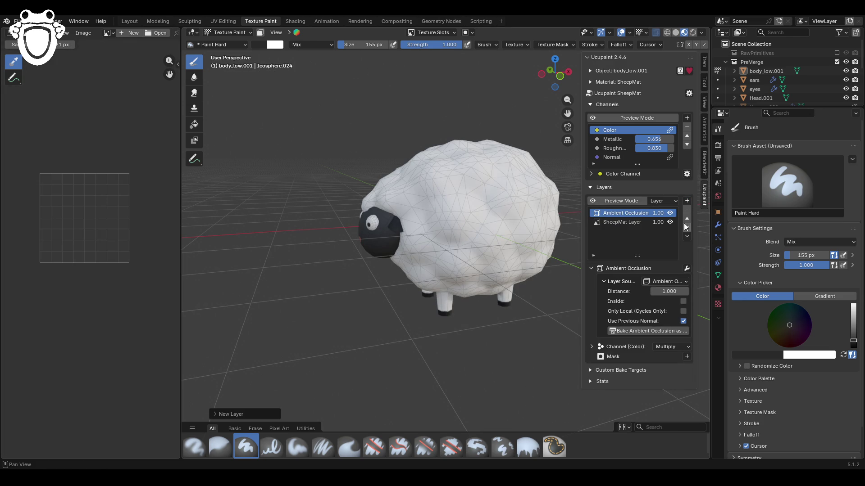
Step: Preview the Color channel and toggle the Ambient Occlusion layer off and on to compare
{"action": "left_click", "coordinate": [636, 118]}
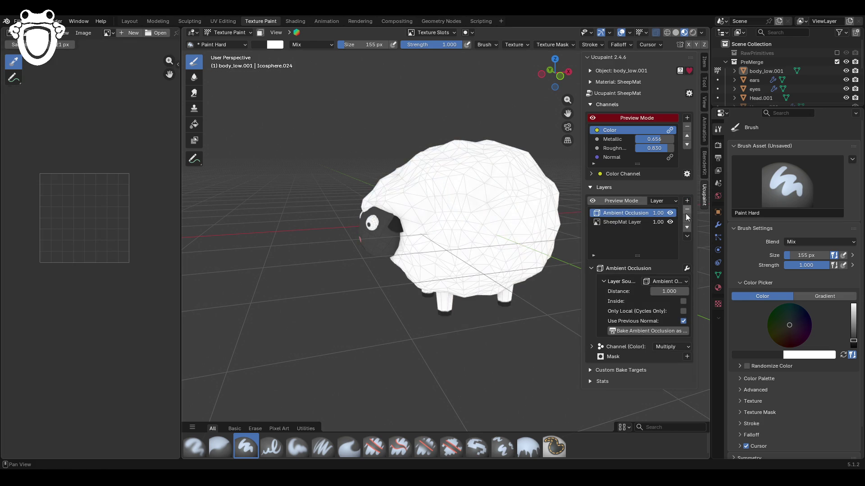
{"action": "left_click", "coordinate": [671, 213]}
{"action": "left_click", "coordinate": [672, 213]}
{"action": "left_click", "coordinate": [672, 214]}
{"action": "left_click", "coordinate": [672, 214]}
{"action": "left_click", "coordinate": [672, 213]}
{"action": "left_click", "coordinate": [672, 214]}
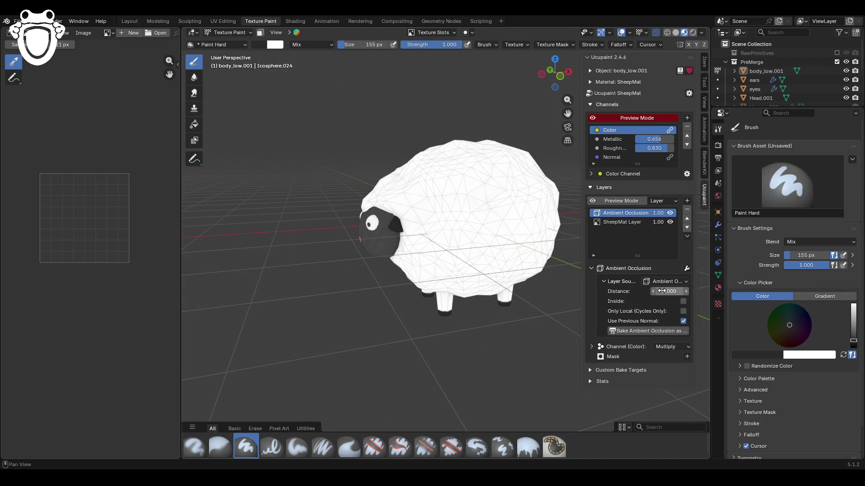
{"action": "mouse_move", "coordinate": [464, 272]}
{"action": "middle_mouse_down"}
{"action": "mouse_move", "coordinate": [504, 262]}
{"action": "mouse_move", "coordinate": [472, 279]}
{"action": "mouse_move", "coordinate": [480, 276]}
{"action": "middle_mouse_up"}
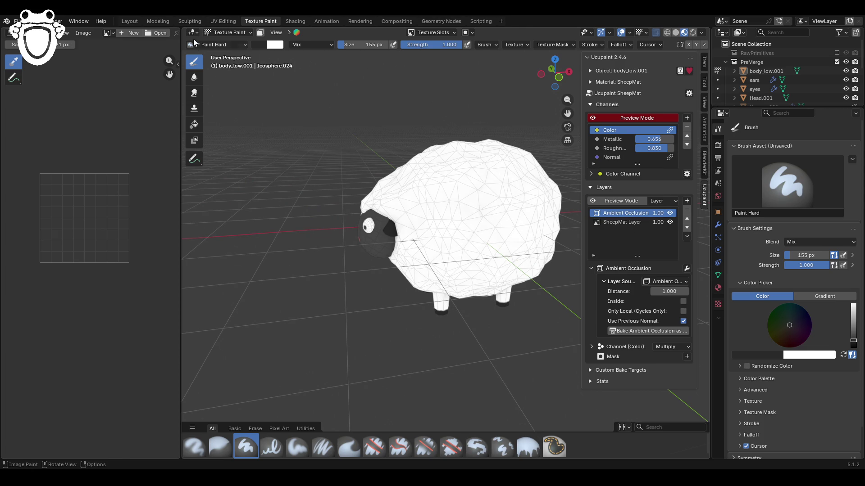
Step: Select SheepMat Layer and switch to the Fill brush with a solid colour
{"action": "left_click", "coordinate": [626, 222]}
{"action": "left_click", "coordinate": [233, 31]}
{"action": "left_click", "coordinate": [324, 452]}
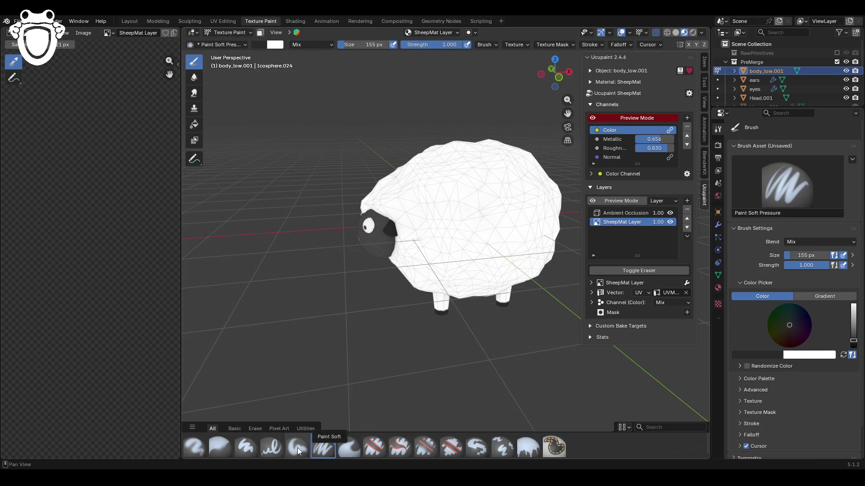
{"action": "left_click", "coordinate": [524, 448]}
{"action": "left_click", "coordinate": [795, 296]}
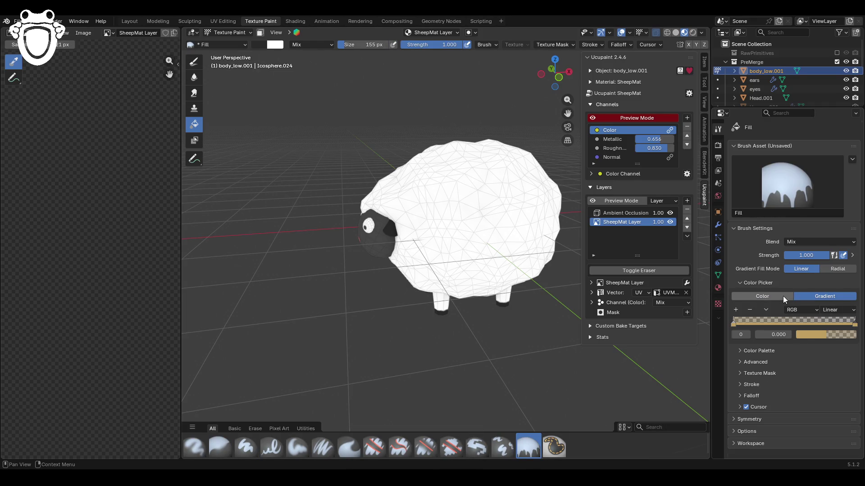
{"action": "left_click", "coordinate": [783, 296]}
{"action": "scroll", "coordinate": [96, 206], "scroll_direction": "up", "scroll_amount": 5}
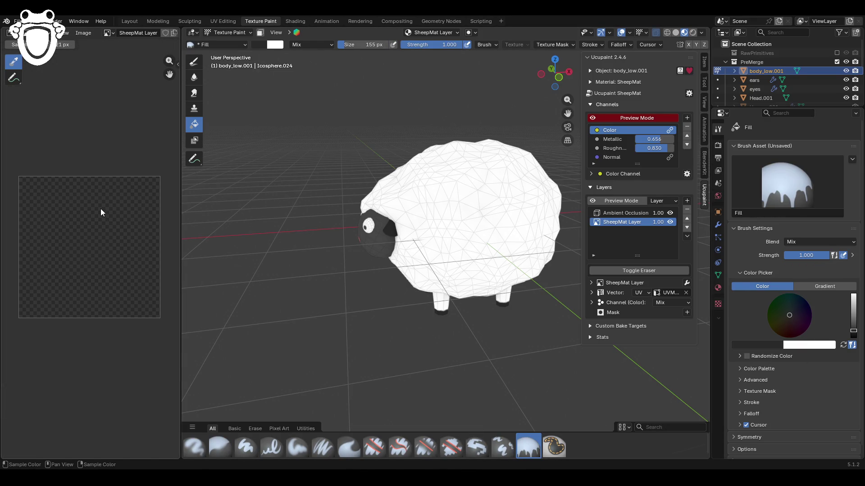
Step: Load Palette.003, pick its beige swatch and fill the sheep's body
{"action": "left_click", "coordinate": [19, 21]}
{"action": "left_click", "coordinate": [742, 369]}
{"action": "left_click", "coordinate": [737, 382]}
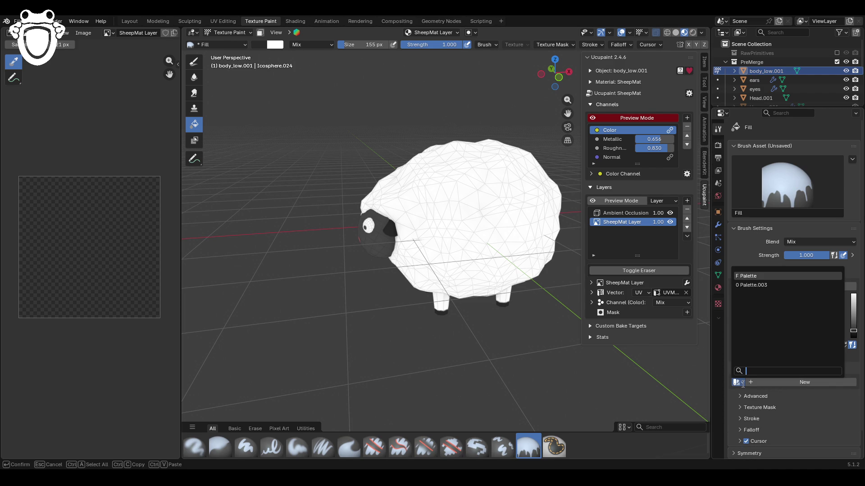
{"action": "left_click", "coordinate": [754, 285]}
{"action": "scroll", "coordinate": [788, 382], "scroll_direction": "down", "scroll_amount": 4}
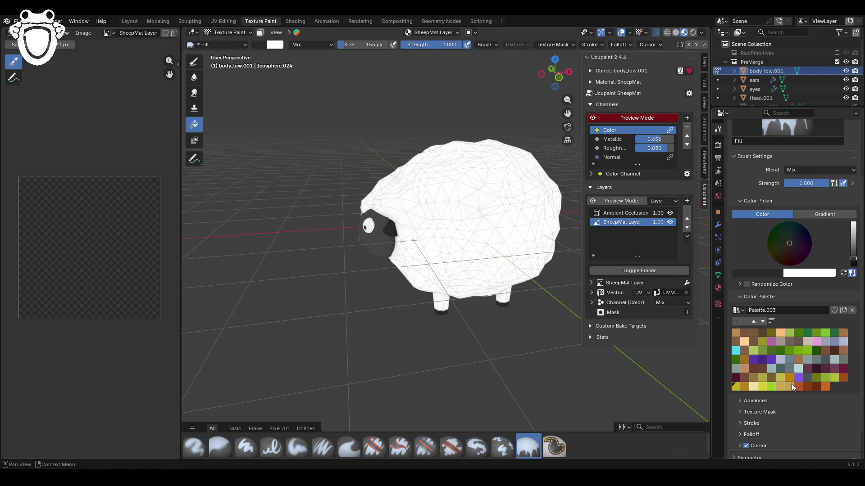
{"action": "left_click", "coordinate": [808, 340]}
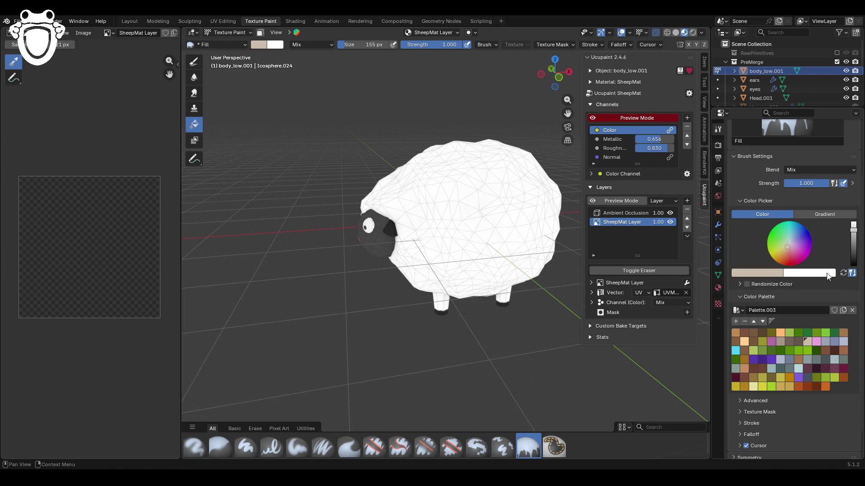
{"action": "left_click", "coordinate": [464, 206]}
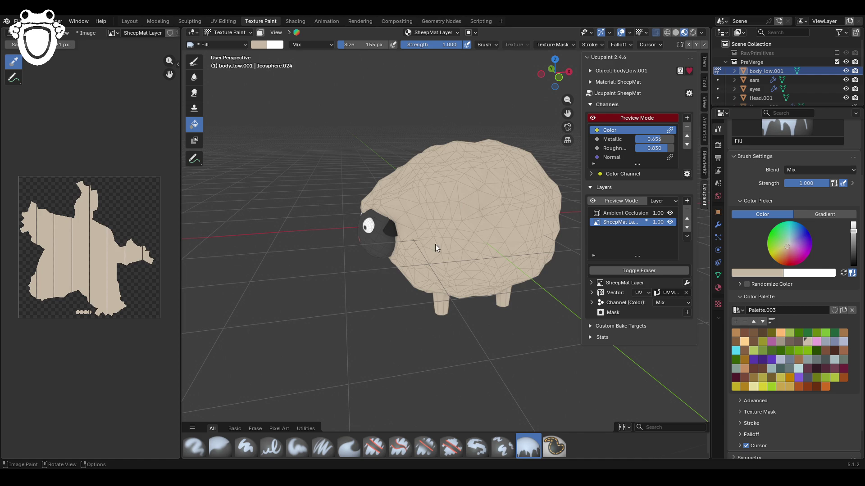
Step: Toggle Ambient Occlusion to compare the beige sheep with and without it
{"action": "left_click", "coordinate": [670, 212]}
{"action": "left_click", "coordinate": [670, 212]}
{"action": "mouse_move", "coordinate": [404, 272]}
{"action": "middle_mouse_down"}
{"action": "mouse_move", "coordinate": [444, 250]}
{"action": "mouse_move", "coordinate": [518, 234]}
{"action": "middle_mouse_up"}
Step: Select the Ambient Occlusion layer and hide it
{"action": "left_click", "coordinate": [671, 213]}
{"action": "left_click", "coordinate": [670, 213]}
{"action": "left_click", "coordinate": [637, 214]}
{"action": "left_click", "coordinate": [672, 212]}
{"action": "left_click", "coordinate": [672, 212]}
{"action": "left_click", "coordinate": [672, 212]}
Step: Add a Fake Lighting layer blended with Multiply in Object Space
{"action": "left_click", "coordinate": [685, 200]}
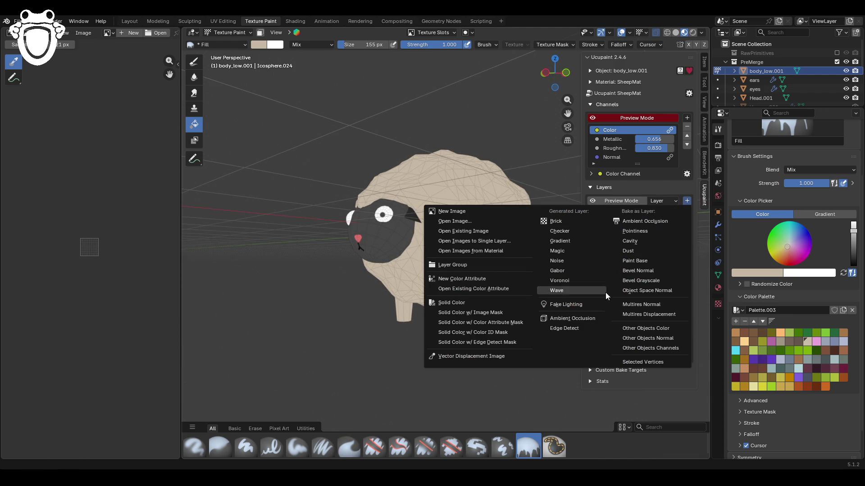
{"action": "left_click", "coordinate": [576, 306]}
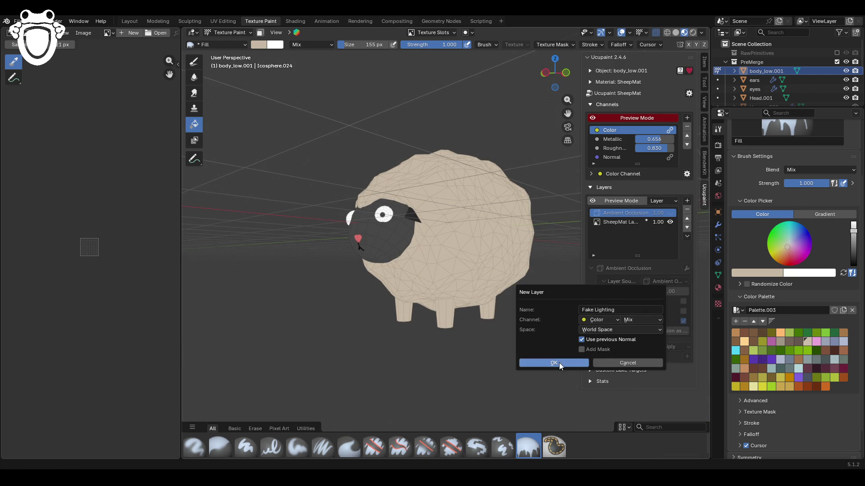
{"action": "left_click", "coordinate": [635, 319]}
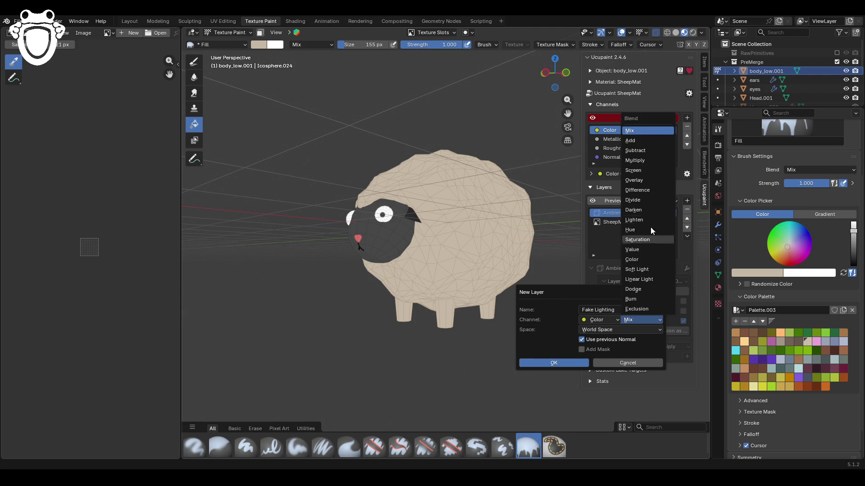
{"action": "left_click", "coordinate": [645, 158]}
{"action": "left_click", "coordinate": [601, 329]}
{"action": "left_click", "coordinate": [603, 362]}
{"action": "left_click", "coordinate": [574, 363]}
{"action": "mouse_move", "coordinate": [471, 343]}
{"action": "middle_mouse_down"}
{"action": "mouse_move", "coordinate": [531, 328]}
{"action": "mouse_move", "coordinate": [469, 344]}
{"action": "mouse_move", "coordinate": [527, 334]}
{"action": "mouse_move", "coordinate": [519, 339]}
{"action": "mouse_move", "coordinate": [457, 340]}
{"action": "middle_mouse_up"}
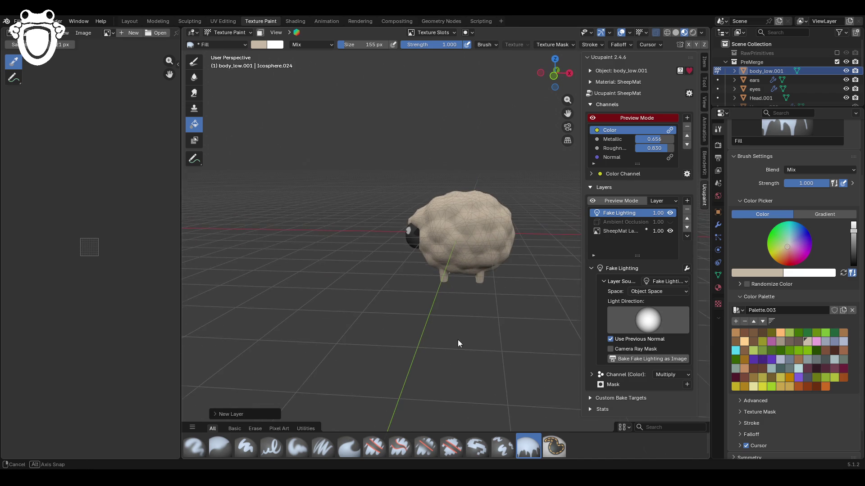
{"action": "left_click", "coordinate": [672, 374]}
Step: Try Burn on the Fake Lighting layer, then return its blend to Multiply
{"action": "left_click", "coordinate": [676, 354]}
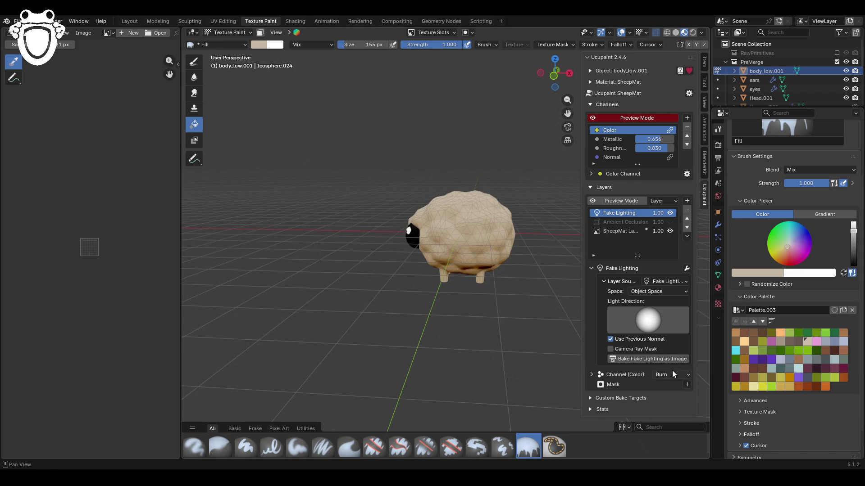
{"action": "left_click", "coordinate": [672, 374]}
{"action": "left_click", "coordinate": [671, 216]}
{"action": "mouse_move", "coordinate": [358, 332]}
{"action": "middle_mouse_down"}
{"action": "mouse_move", "coordinate": [463, 332]}
{"action": "mouse_move", "coordinate": [508, 315]}
{"action": "mouse_move", "coordinate": [359, 328]}
{"action": "middle_mouse_up"}
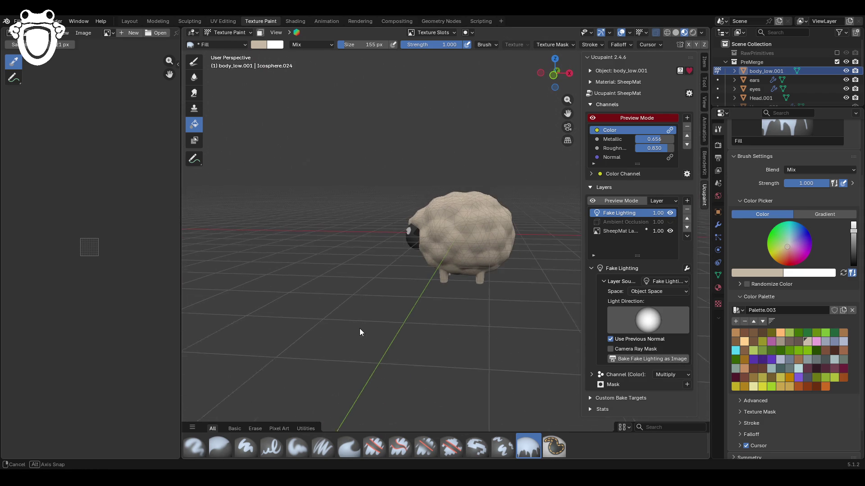
Step: Lower the Fake Lighting Color blend to 0.65, comparing with preview mode toggled
{"action": "left_click", "coordinate": [592, 373]}
{"action": "left_click_drag", "start_coordinate": [669, 397], "coordinate": [663, 397]}
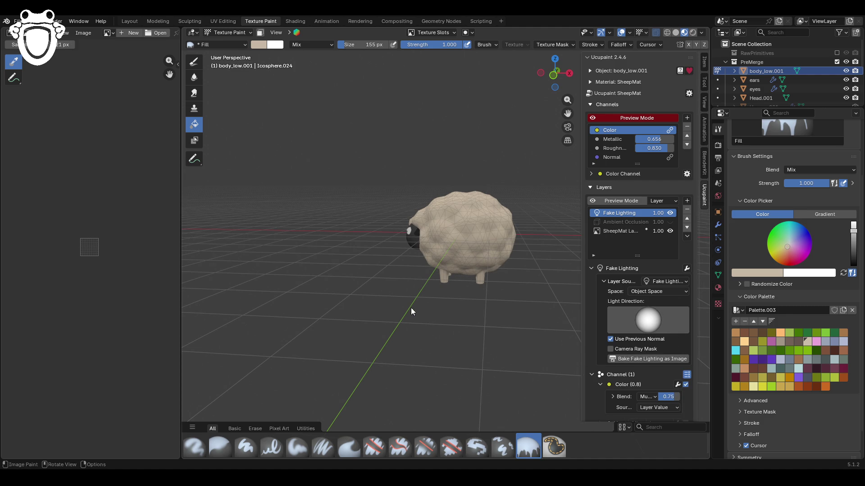
{"action": "middle_click_drag", "start_coordinate": [410, 307], "coordinate": [506, 301]}
{"action": "left_click", "coordinate": [593, 118]}
{"action": "left_click", "coordinate": [593, 118]}
{"action": "left_click", "coordinate": [593, 117]}
{"action": "left_click", "coordinate": [592, 118]}
{"action": "mouse_move", "coordinate": [518, 233]}
{"action": "middle_mouse_down"}
{"action": "mouse_move", "coordinate": [452, 242]}
{"action": "mouse_move", "coordinate": [491, 244]}
{"action": "middle_mouse_up"}
{"action": "left_click_drag", "start_coordinate": [669, 396], "coordinate": [657, 397]}
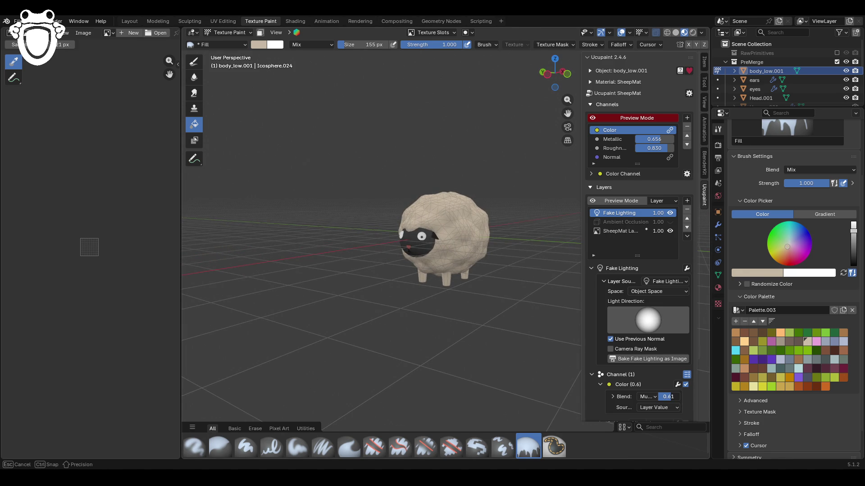
{"action": "mouse_move", "coordinate": [392, 279]}
{"action": "middle_mouse_down"}
{"action": "mouse_move", "coordinate": [378, 279]}
{"action": "mouse_move", "coordinate": [473, 270]}
{"action": "middle_mouse_up"}
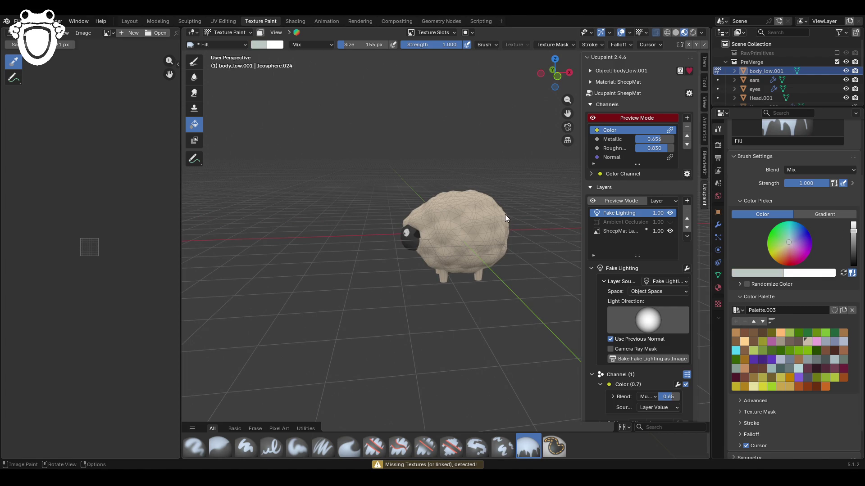
Step: Select SheepMat Layer and fill the body with light green, then brighter tints
{"action": "scroll", "coordinate": [147, 213], "scroll_direction": "up", "scroll_amount": 8}
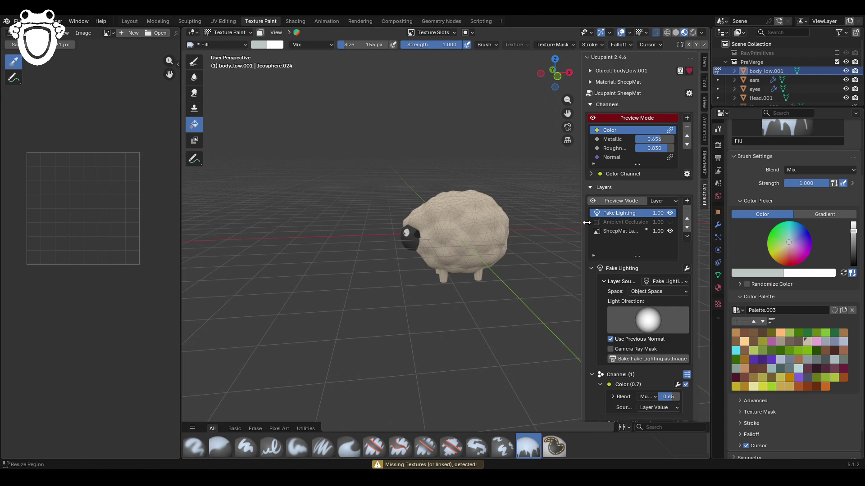
{"action": "left_click", "coordinate": [607, 231]}
{"action": "scroll", "coordinate": [44, 309], "scroll_direction": "down", "scroll_amount": 3}
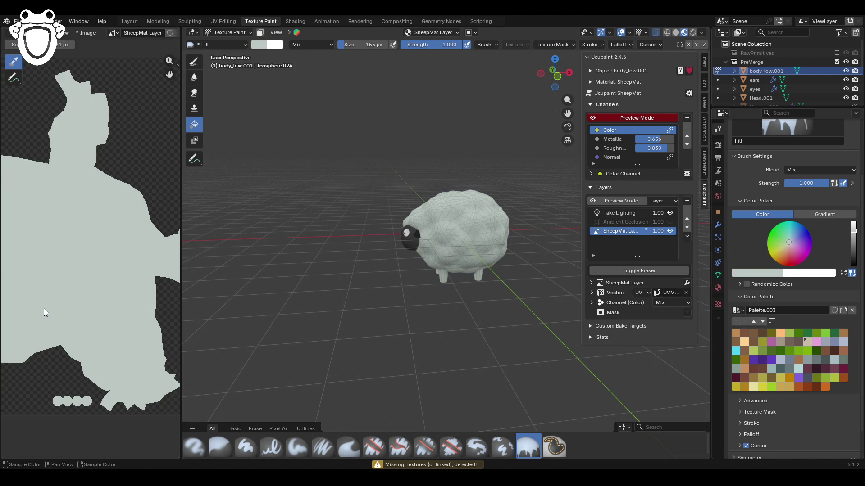
{"action": "left_click_drag", "start_coordinate": [853, 243], "coordinate": [853, 229]}
{"action": "left_click", "coordinate": [483, 241]}
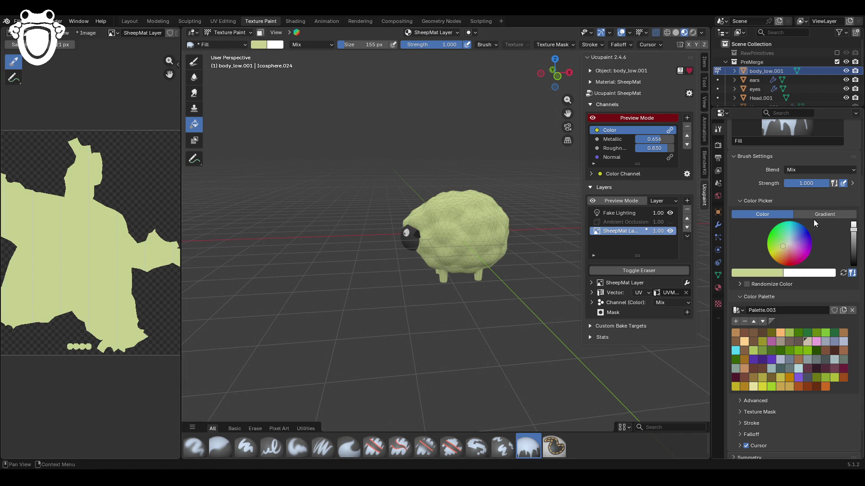
{"action": "left_click_drag", "start_coordinate": [787, 244], "coordinate": [791, 240]}
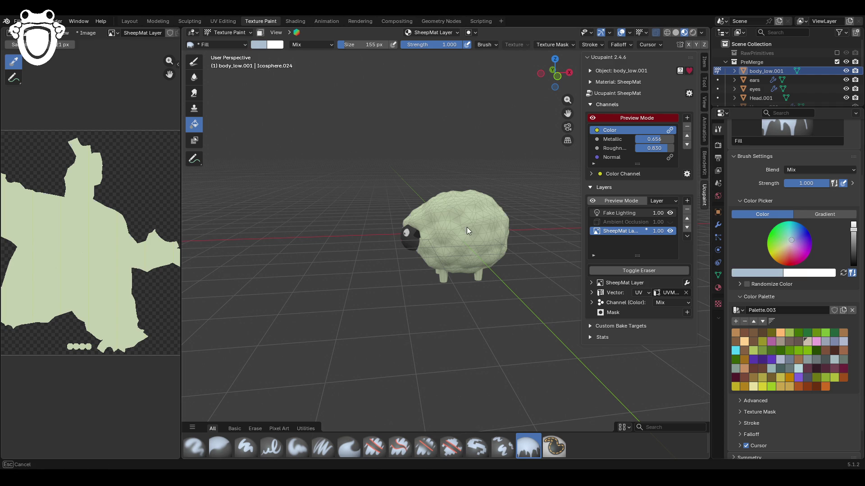
{"action": "left_click", "coordinate": [467, 227]}
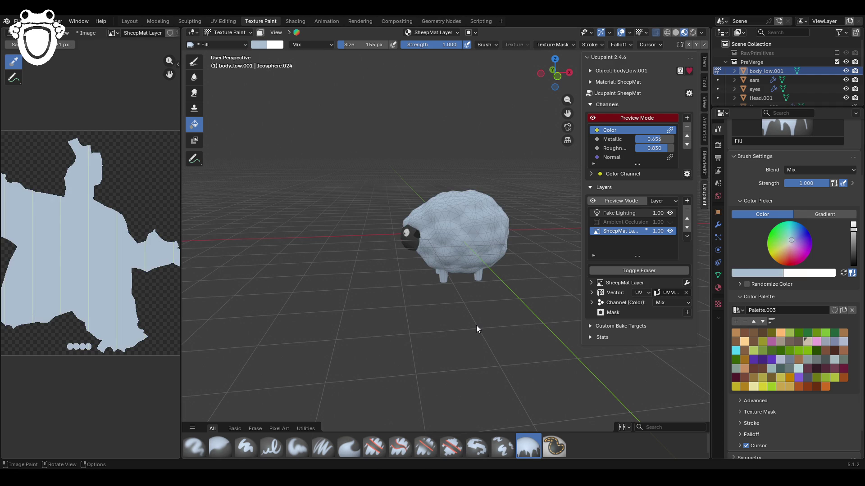
{"action": "left_click_drag", "start_coordinate": [854, 230], "coordinate": [853, 224]}
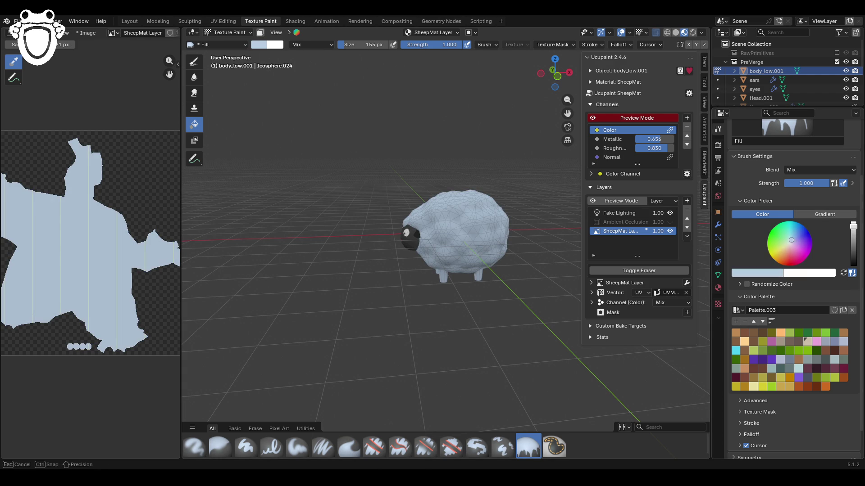
{"action": "left_click", "coordinate": [480, 278]}
Step: Nudge the brush colour lighter toward mint, refill, and inspect the sheep from all sides
{"action": "middle_click_drag", "start_coordinate": [479, 277], "coordinate": [513, 270]}
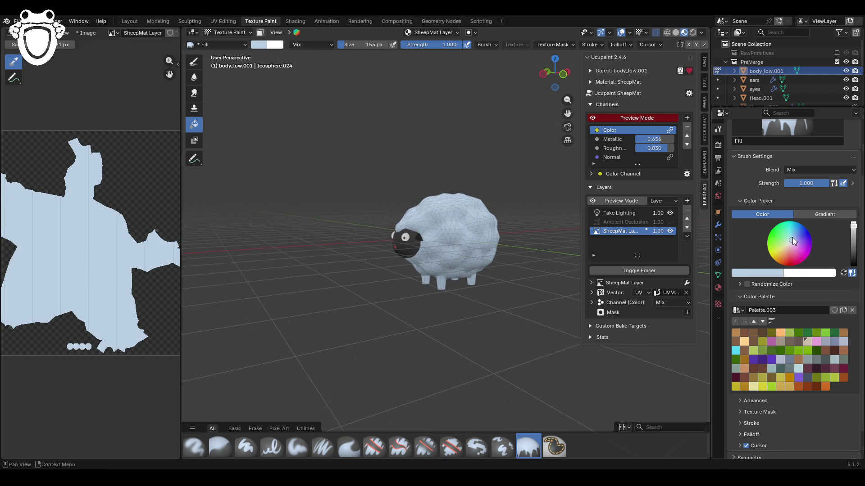
{"action": "left_click_drag", "start_coordinate": [791, 240], "coordinate": [789, 241]}
{"action": "left_click", "coordinate": [485, 248]}
{"action": "mouse_move", "coordinate": [485, 248]}
{"action": "middle_mouse_down"}
{"action": "mouse_move", "coordinate": [534, 260]}
{"action": "mouse_move", "coordinate": [635, 257]}
{"action": "middle_mouse_up"}
{"action": "left_click_drag", "start_coordinate": [791, 240], "coordinate": [787, 240]}
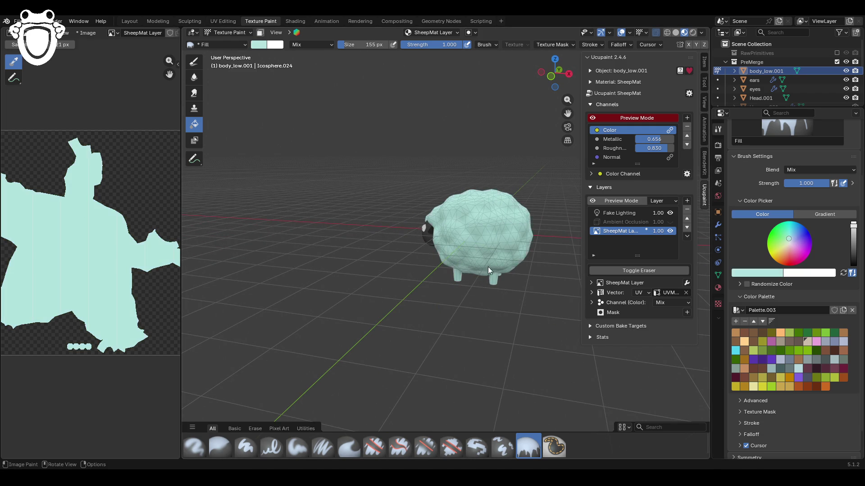
{"action": "middle_click_drag", "start_coordinate": [500, 253], "coordinate": [498, 294]}
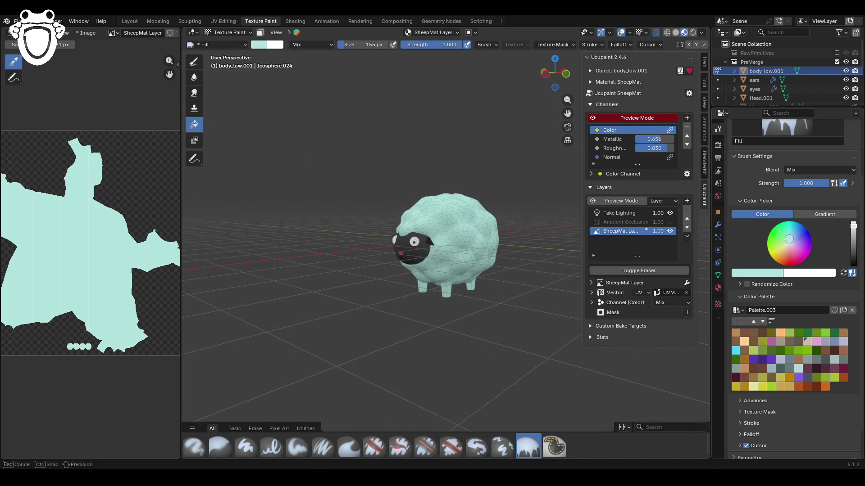
{"action": "mouse_move", "coordinate": [511, 260]}
{"action": "middle_mouse_down"}
{"action": "mouse_move", "coordinate": [525, 271]}
{"action": "mouse_move", "coordinate": [410, 272]}
{"action": "mouse_move", "coordinate": [513, 273]}
{"action": "middle_mouse_up"}
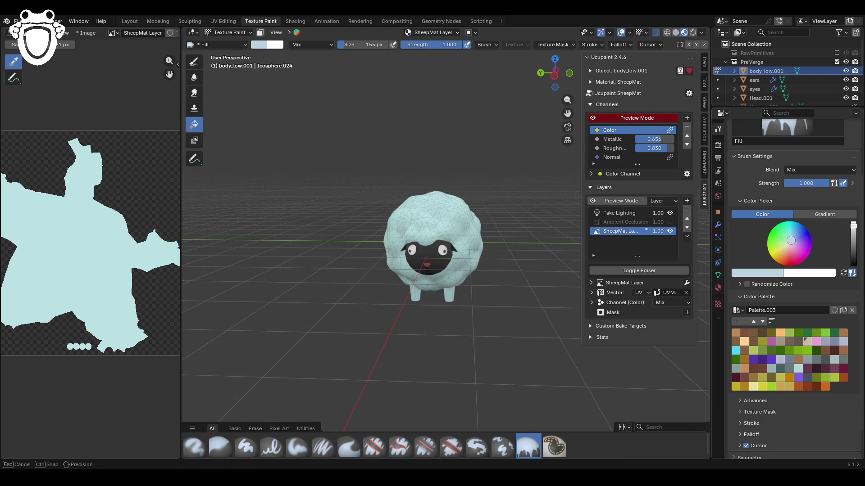
{"action": "mouse_move", "coordinate": [437, 223]}
{"action": "middle_mouse_down"}
{"action": "mouse_move", "coordinate": [524, 258]}
{"action": "mouse_move", "coordinate": [434, 261]}
{"action": "mouse_move", "coordinate": [450, 261]}
{"action": "middle_mouse_up"}
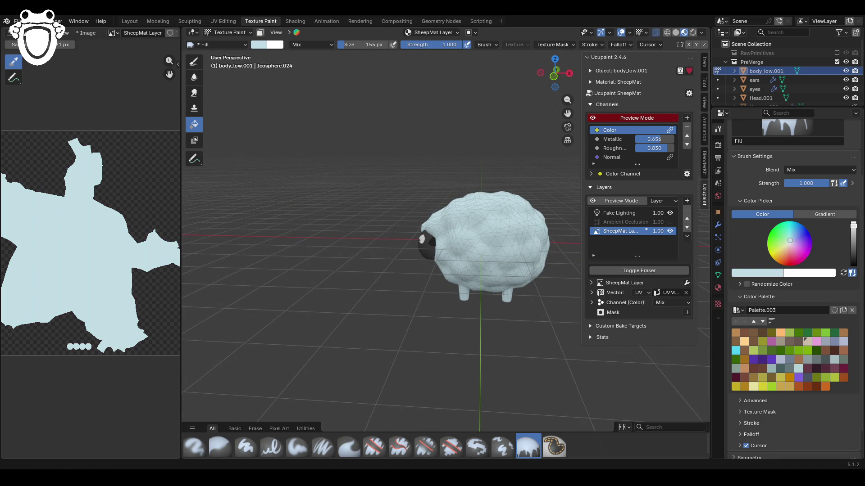
{"action": "mouse_move", "coordinate": [503, 323]}
{"action": "middle_mouse_down"}
{"action": "mouse_move", "coordinate": [578, 315]}
{"action": "mouse_move", "coordinate": [517, 315]}
{"action": "middle_mouse_up"}
{"action": "mouse_move", "coordinate": [496, 225]}
{"action": "middle_mouse_down"}
{"action": "mouse_move", "coordinate": [453, 224]}
{"action": "mouse_move", "coordinate": [408, 239]}
{"action": "mouse_move", "coordinate": [511, 210]}
{"action": "mouse_move", "coordinate": [404, 245]}
{"action": "mouse_move", "coordinate": [485, 238]}
{"action": "mouse_move", "coordinate": [337, 231]}
{"action": "mouse_move", "coordinate": [400, 216]}
{"action": "mouse_move", "coordinate": [434, 233]}
{"action": "middle_mouse_up"}
Step: Pick a pale green brush colour and refill the sheep's body with it
{"action": "left_click", "coordinate": [788, 243]}
{"action": "left_click", "coordinate": [500, 232]}
{"action": "mouse_move", "coordinate": [536, 286]}
{"action": "middle_mouse_down"}
{"action": "mouse_move", "coordinate": [624, 263]}
{"action": "mouse_move", "coordinate": [563, 250]}
{"action": "mouse_move", "coordinate": [503, 286]}
{"action": "mouse_move", "coordinate": [502, 277]}
{"action": "middle_mouse_up"}
{"action": "scroll", "coordinate": [488, 284], "scroll_direction": "up", "scroll_amount": 5}
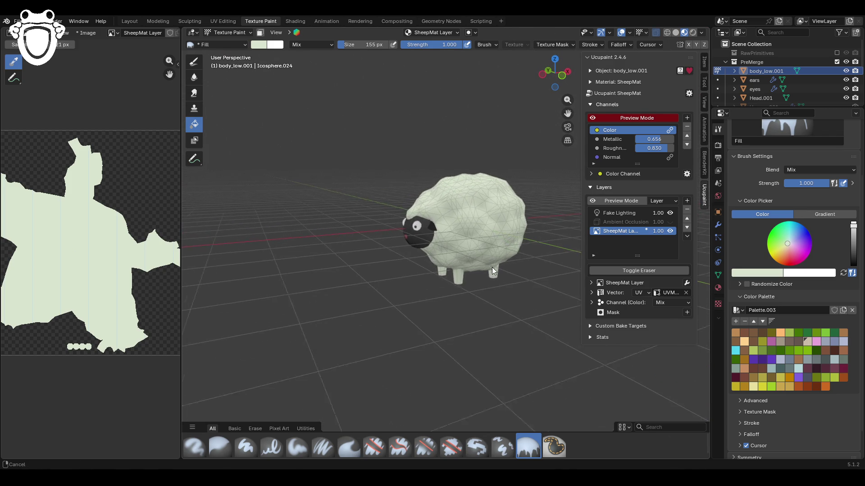
{"action": "mouse_move", "coordinate": [422, 226]}
{"action": "middle_mouse_down"}
{"action": "mouse_move", "coordinate": [482, 228]}
{"action": "mouse_move", "coordinate": [480, 222]}
{"action": "mouse_move", "coordinate": [375, 236]}
{"action": "mouse_move", "coordinate": [491, 206]}
{"action": "mouse_move", "coordinate": [499, 183]}
{"action": "middle_mouse_up"}
Step: Enter Edit Mode on the body mesh with face selection
{"action": "left_click", "coordinate": [220, 31]}
{"action": "left_click", "coordinate": [228, 49]}
{"action": "middle_click_drag", "start_coordinate": [376, 318], "coordinate": [249, 67]}
{"action": "left_click", "coordinate": [271, 33]}
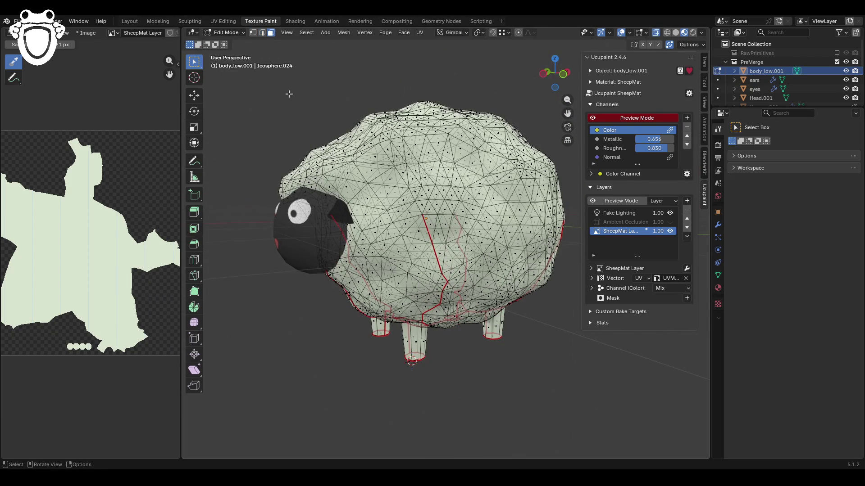
Step: Box-select the faces of all four legs, adding each with Shift
{"action": "left_click_drag", "start_coordinate": [396, 333], "coordinate": [467, 361]}
{"action": "mouse_move", "coordinate": [467, 361]}
{"action": "middle_mouse_down"}
{"action": "mouse_move", "coordinate": [491, 372]}
{"action": "mouse_move", "coordinate": [501, 337]}
{"action": "middle_mouse_up"}
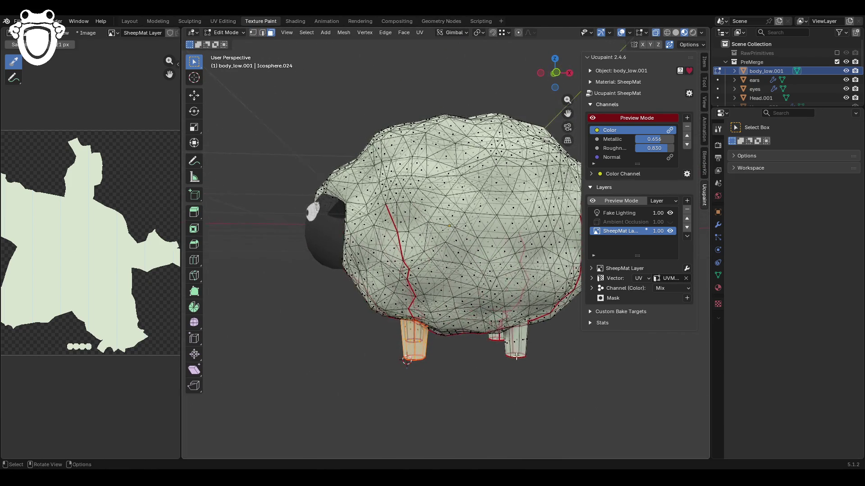
{"action": "left_click_drag", "start_coordinate": [501, 338], "coordinate": [552, 355], "text": "shift"}
{"action": "mouse_move", "coordinate": [552, 355]}
{"action": "middle_mouse_down"}
{"action": "mouse_move", "coordinate": [571, 361]}
{"action": "mouse_move", "coordinate": [496, 354]}
{"action": "middle_mouse_up"}
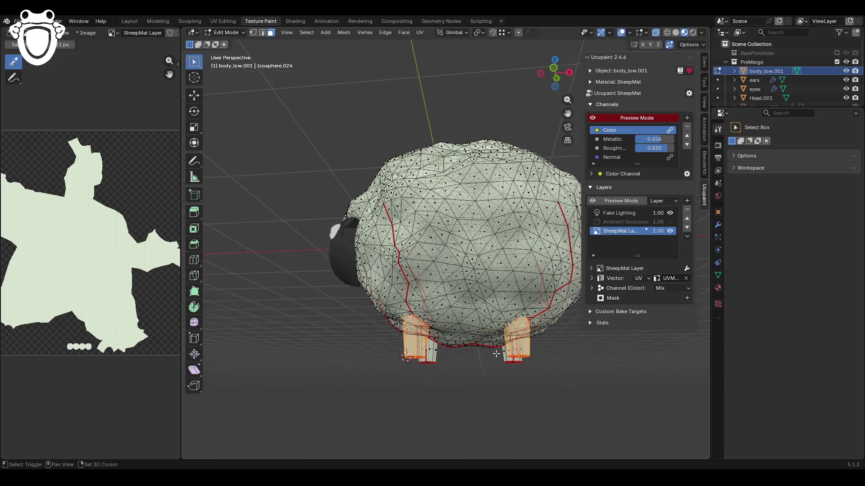
{"action": "left_click", "coordinate": [499, 350], "text": "shift"}
{"action": "mouse_move", "coordinate": [409, 341]}
{"action": "left_mouse_down"}
{"action": "mouse_move", "coordinate": [440, 357]}
{"action": "mouse_move", "coordinate": [436, 372]}
{"action": "left_mouse_up"}
{"action": "mouse_move", "coordinate": [443, 372]}
{"action": "middle_mouse_down", "text": "shift"}
{"action": "mouse_move", "coordinate": [406, 346]}
{"action": "mouse_move", "coordinate": [437, 359]}
{"action": "mouse_move", "coordinate": [207, 377]}
{"action": "middle_mouse_up", "text": "shift"}
{"action": "key", "text": "ctrl+KP_3"}
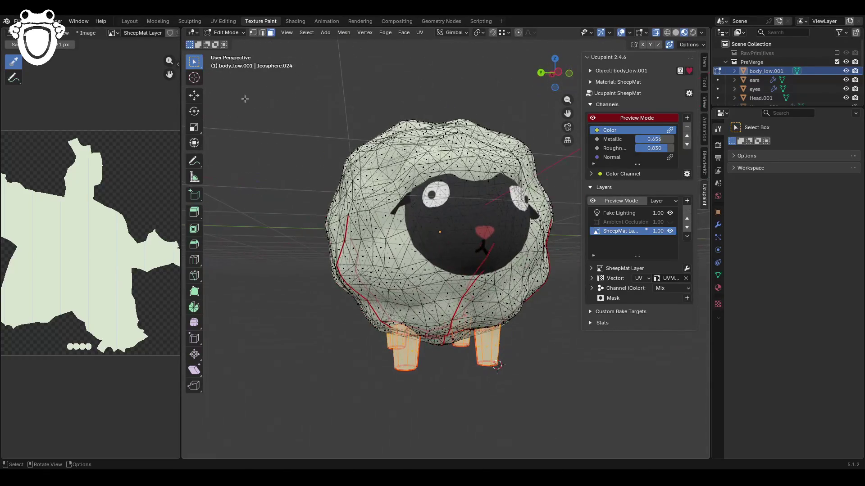
{"action": "left_click", "coordinate": [226, 33]}
Step: In Texture Paint, switch the Fill colour to a gradient with a darkened pale-green stop
{"action": "left_click", "coordinate": [222, 90]}
{"action": "middle_click_drag", "start_coordinate": [331, 228], "coordinate": [437, 235]}
{"action": "left_click", "coordinate": [825, 286]}
{"action": "left_click", "coordinate": [829, 333]}
{"action": "left_click", "coordinate": [847, 321]}
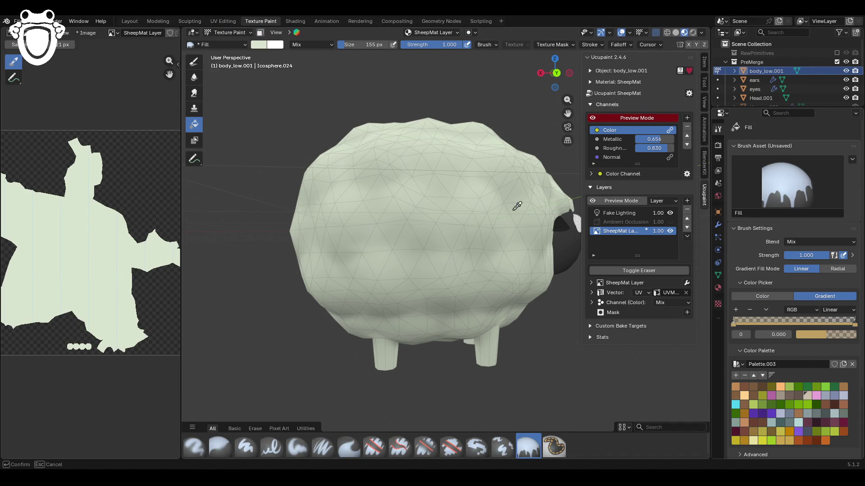
{"action": "left_click", "coordinate": [825, 335]}
{"action": "left_click_drag", "start_coordinate": [811, 298], "coordinate": [802, 298]}
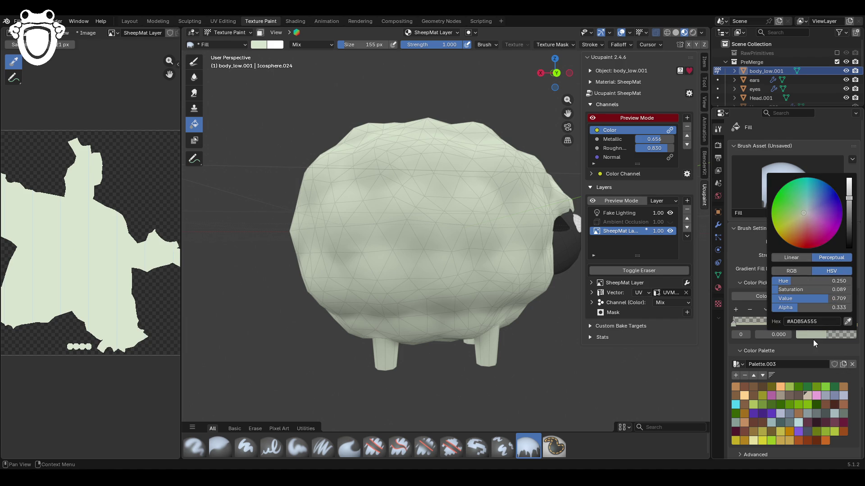
{"action": "left_click_drag", "start_coordinate": [804, 212], "coordinate": [804, 210]}
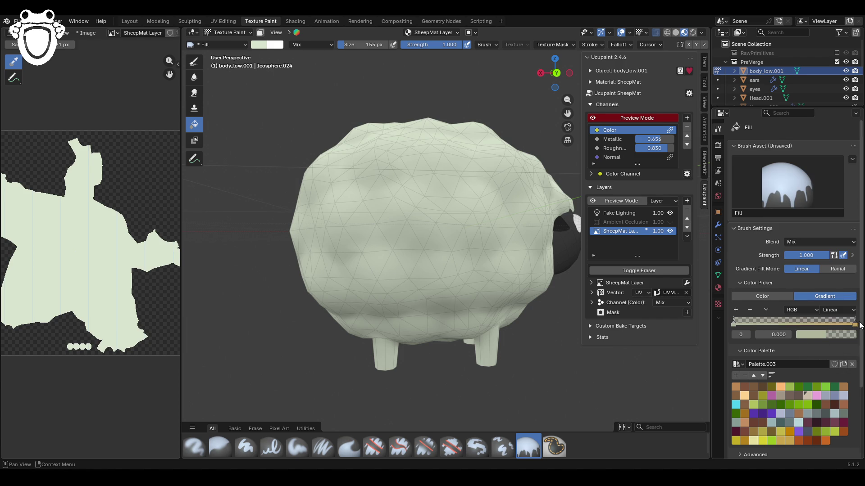
Step: Sample pale green for the other stop, enable face mask, and drag the gradient down the legs
{"action": "left_click", "coordinate": [809, 324]}
{"action": "left_click", "coordinate": [809, 337]}
{"action": "left_click", "coordinate": [845, 321]}
{"action": "left_click", "coordinate": [733, 325]}
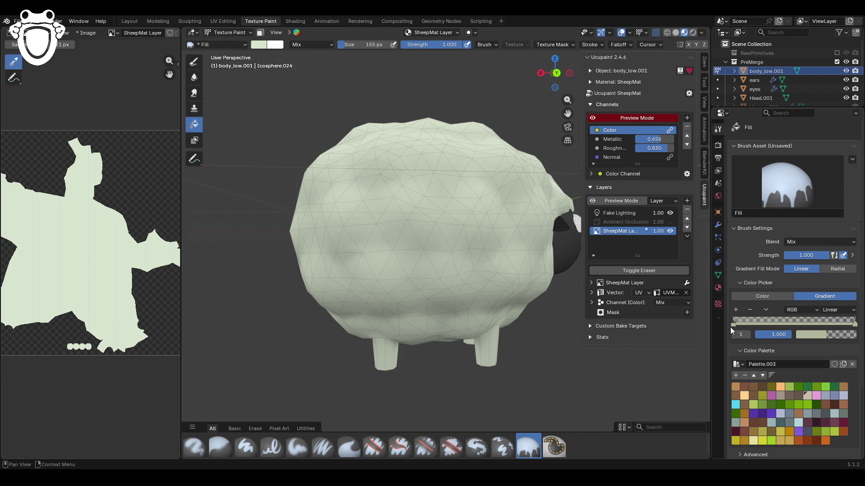
{"action": "key", "text": "m"}
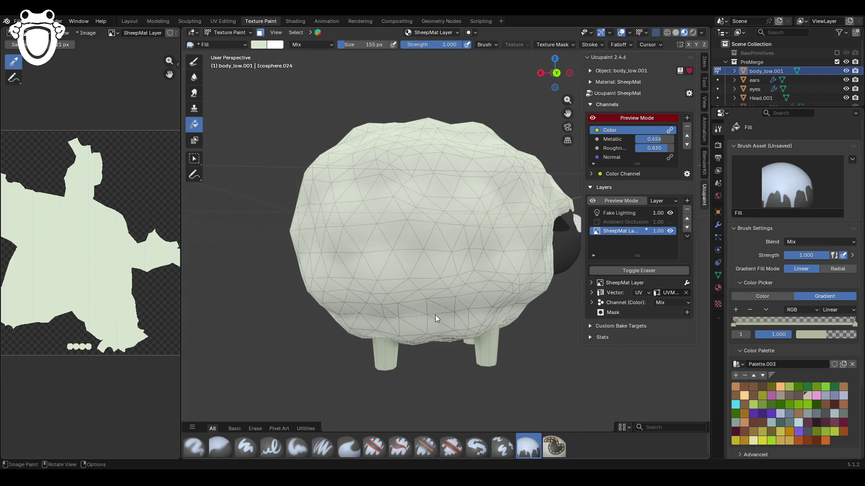
{"action": "left_click_drag", "start_coordinate": [431, 390], "coordinate": [434, 390]}
{"action": "middle_click_drag", "start_coordinate": [439, 389], "coordinate": [458, 306]}
{"action": "mouse_move", "coordinate": [490, 402]}
{"action": "middle_mouse_down"}
{"action": "mouse_move", "coordinate": [469, 365]}
{"action": "mouse_move", "coordinate": [481, 328]}
{"action": "middle_mouse_up"}
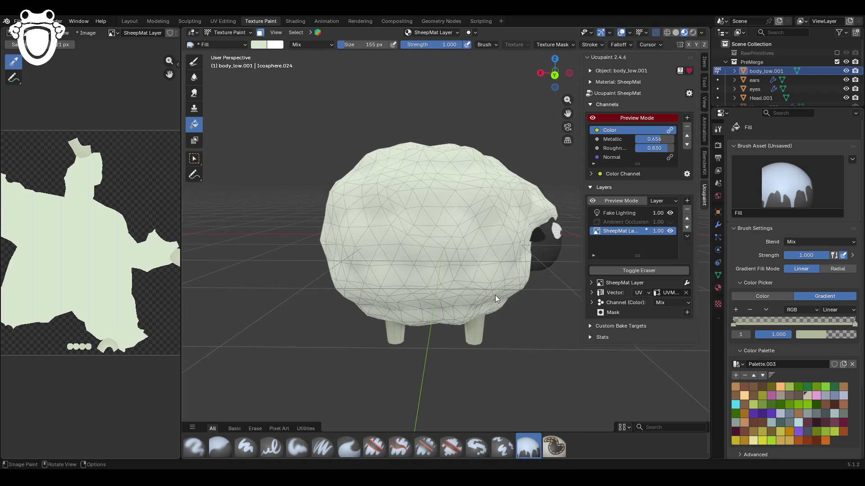
Step: Darken a stop to olive for the hooves, resample the left stop, and repaint the legs
{"action": "left_click", "coordinate": [821, 335]}
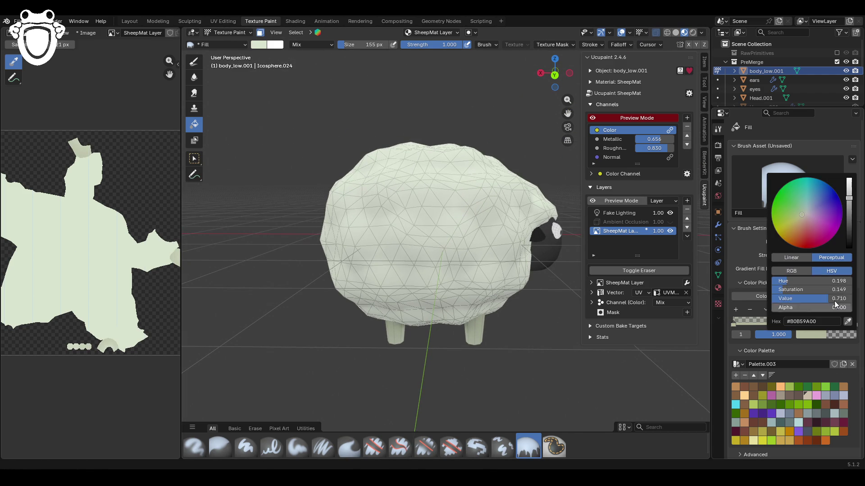
{"action": "left_click_drag", "start_coordinate": [853, 208], "coordinate": [798, 219]}
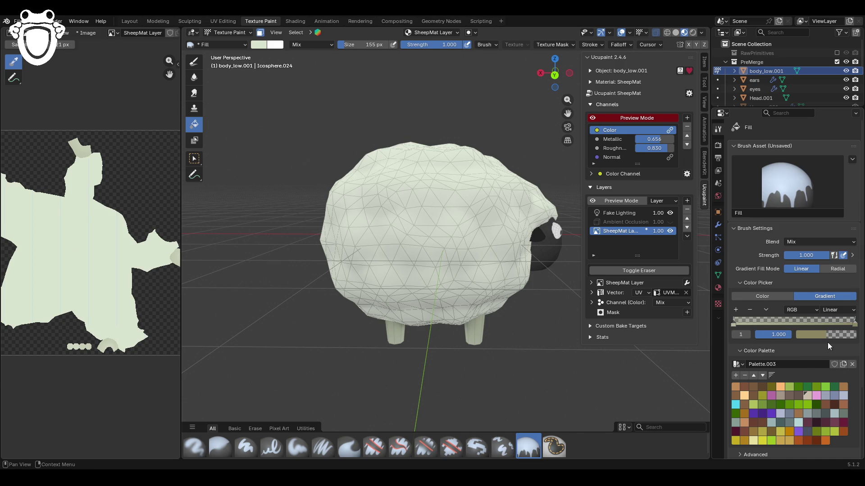
{"action": "left_click", "coordinate": [736, 325]}
{"action": "left_click", "coordinate": [814, 335]}
{"action": "left_click", "coordinate": [849, 325]}
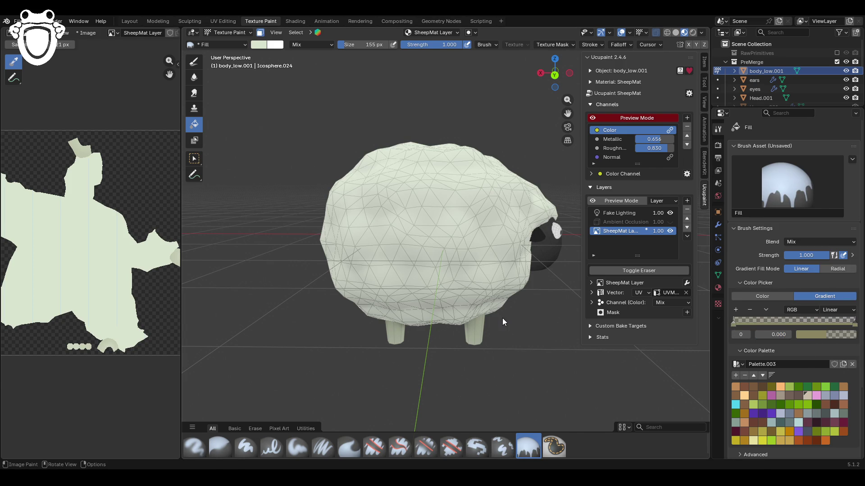
{"action": "left_click_drag", "start_coordinate": [432, 360], "coordinate": [436, 373]}
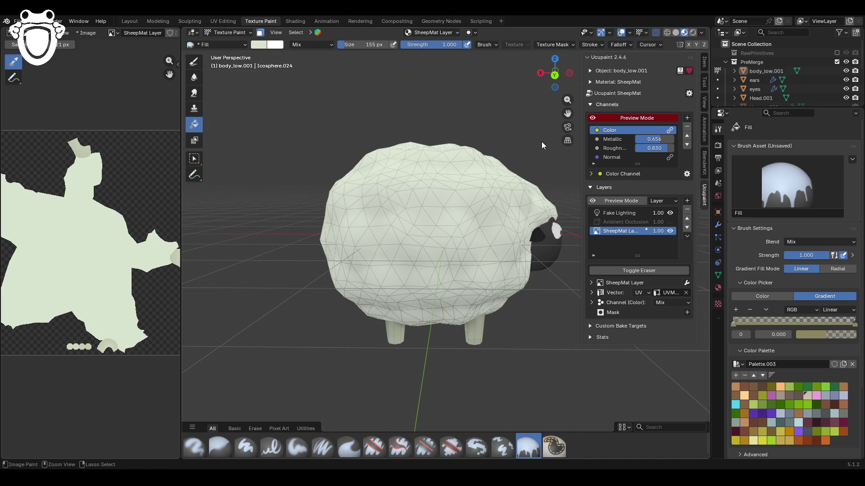
{"action": "left_click", "coordinate": [555, 74]}
{"action": "left_click_drag", "start_coordinate": [446, 282], "coordinate": [444, 338]}
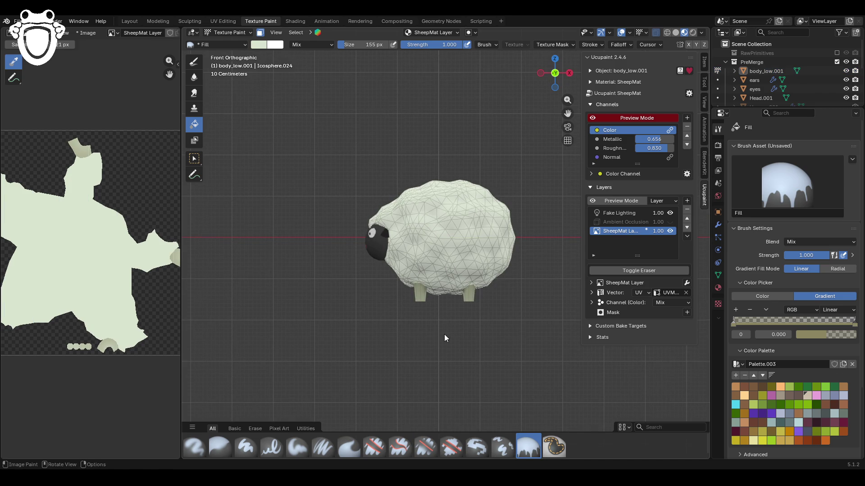
Step: Turn off face mask and overlays, then add a new image layer, SheepMat Layer 1
{"action": "left_click", "coordinate": [260, 33]}
{"action": "scroll", "coordinate": [357, 216], "scroll_direction": "down", "scroll_amount": 1}
{"action": "left_click", "coordinate": [622, 33]}
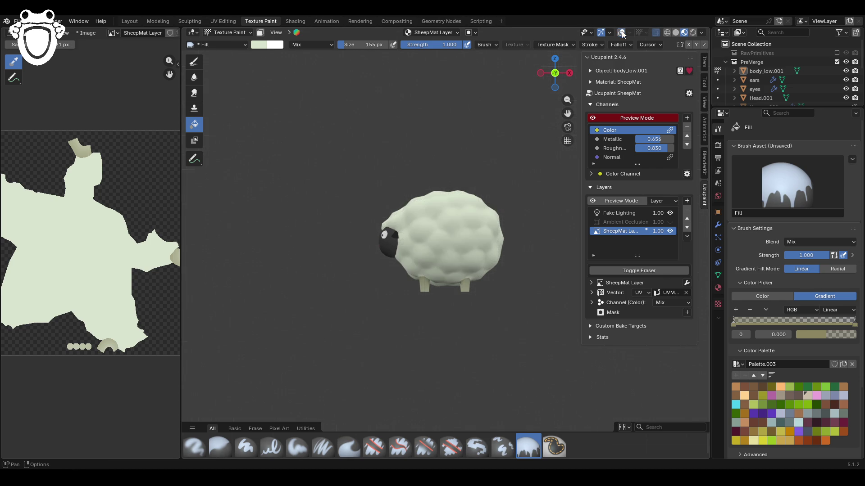
{"action": "mouse_move", "coordinate": [357, 204]}
{"action": "middle_mouse_down"}
{"action": "mouse_move", "coordinate": [554, 212]}
{"action": "mouse_move", "coordinate": [356, 207]}
{"action": "middle_mouse_up"}
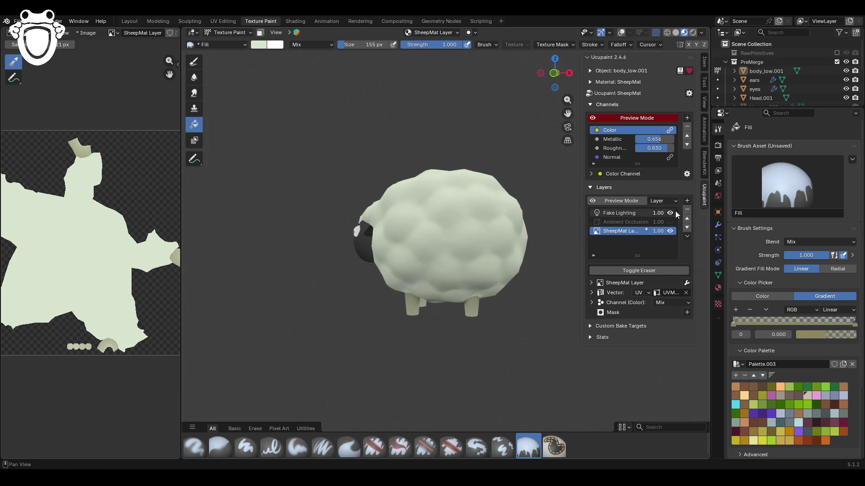
{"action": "left_click", "coordinate": [687, 200]}
{"action": "left_click", "coordinate": [475, 212]}
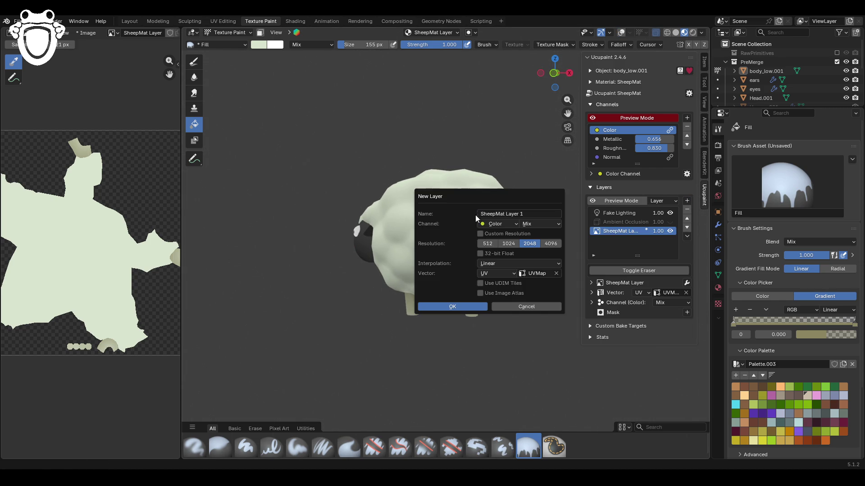
{"action": "left_click", "coordinate": [466, 308]}
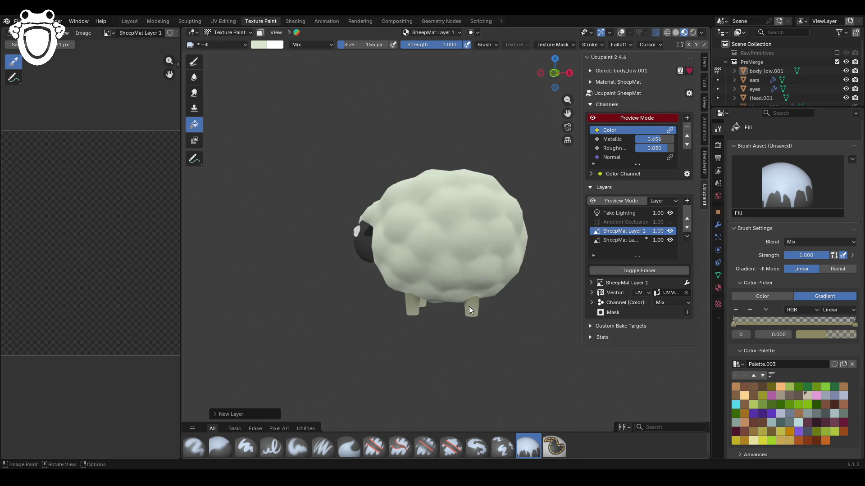
{"action": "scroll", "coordinate": [476, 346], "scroll_direction": "up", "scroll_amount": 2}
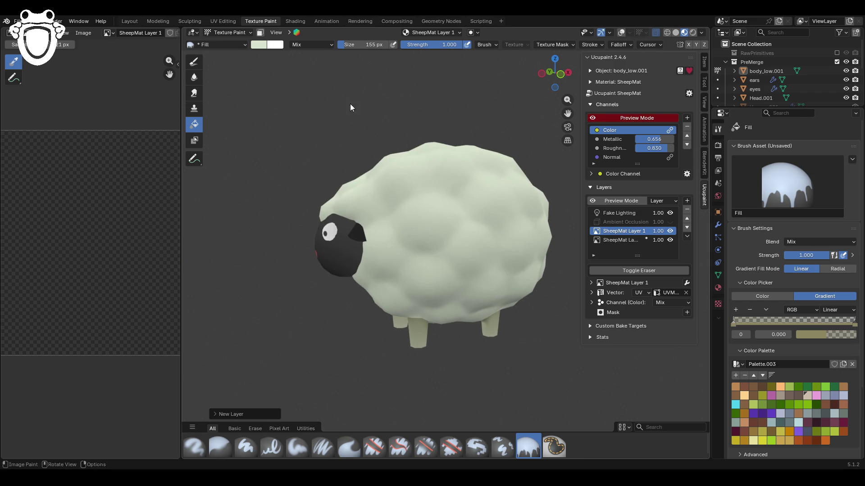
Step: Enable face-selection masking, choose the Paint Soft Pressure brush, and turn on Y-axis mirror symmetry
{"action": "left_click", "coordinate": [260, 33]}
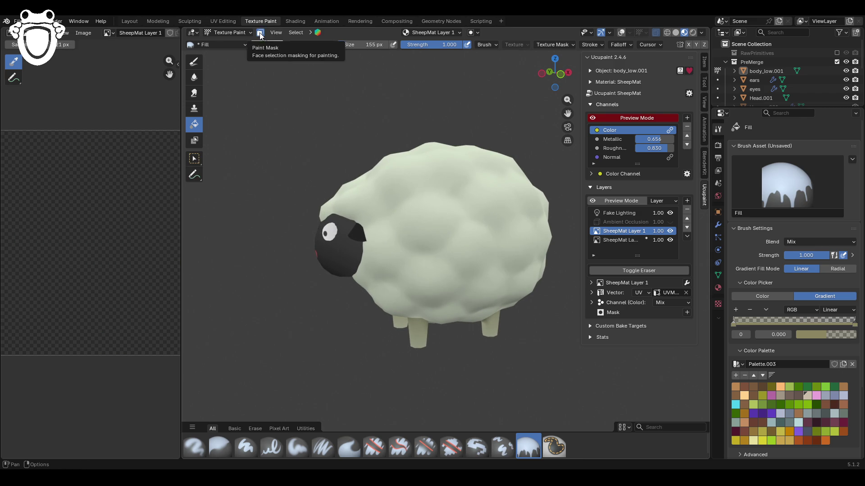
{"action": "middle_click_drag", "start_coordinate": [445, 293], "coordinate": [428, 291]}
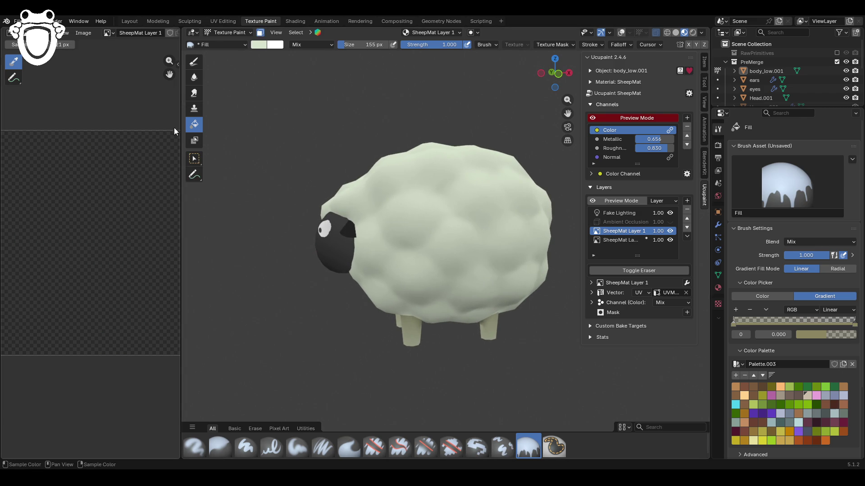
{"action": "left_click", "coordinate": [194, 68]}
{"action": "scroll", "coordinate": [771, 412], "scroll_direction": "down", "scroll_amount": 5}
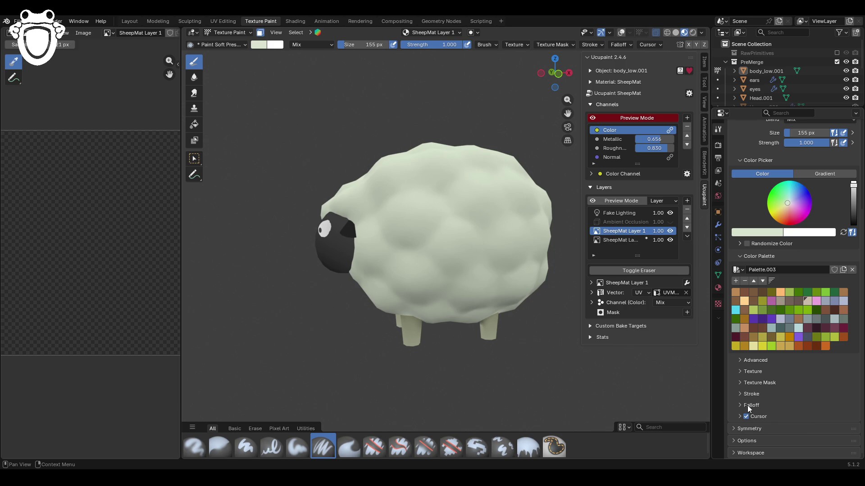
{"action": "left_click", "coordinate": [734, 429]}
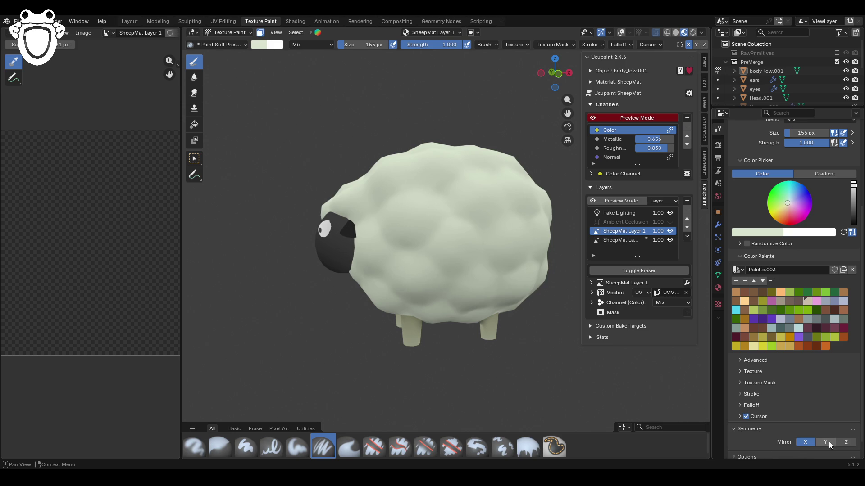
{"action": "key", "text": "ctrl+KP_3"}
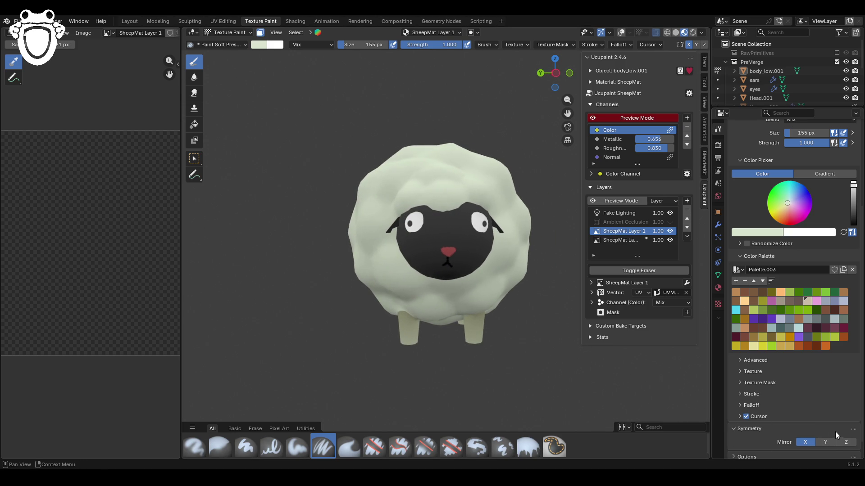
{"action": "left_click", "coordinate": [491, 360]}
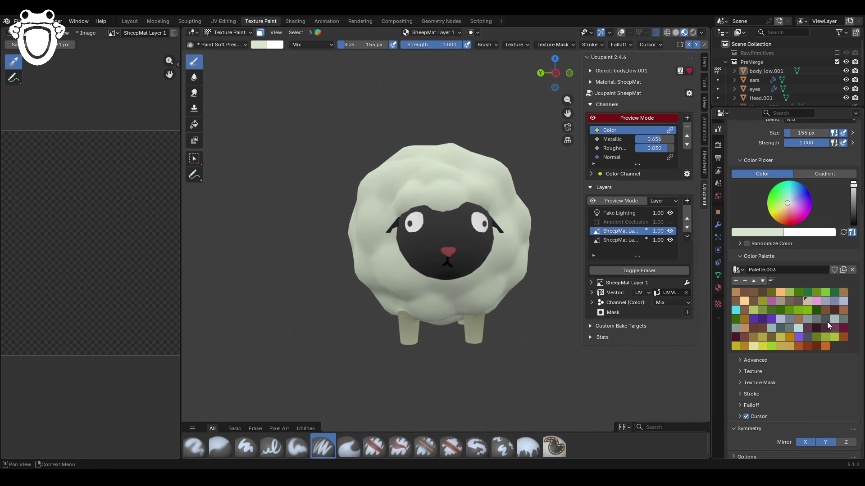
Step: Eyedrop the sheep's black face colour as the paint colour
{"action": "left_click", "coordinate": [628, 236]}
{"action": "left_click", "coordinate": [626, 231]}
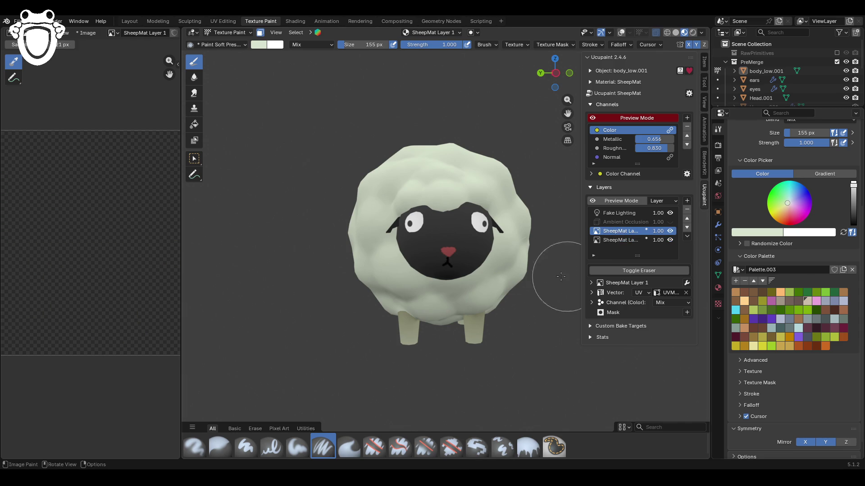
{"action": "left_click", "coordinate": [772, 233]}
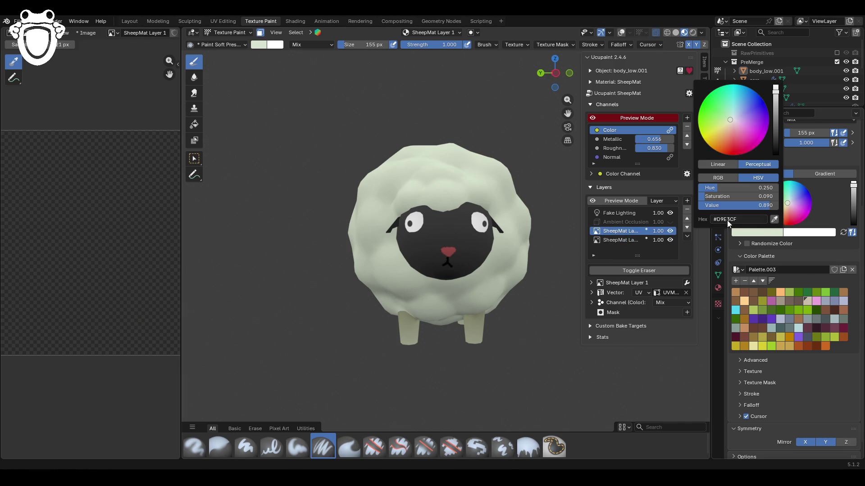
{"action": "left_click", "coordinate": [775, 219]}
{"action": "left_click", "coordinate": [783, 208]}
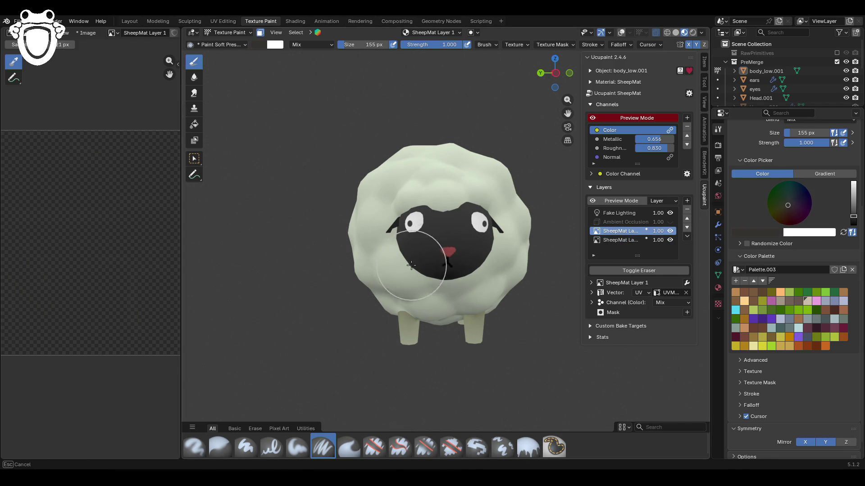
Step: Test-paint the legs dark, undo the strokes, and choose the Paint Hard brush
{"action": "left_click_drag", "start_coordinate": [440, 290], "coordinate": [479, 332]}
{"action": "middle_click_drag", "start_coordinate": [529, 347], "coordinate": [509, 362]}
{"action": "key", "text": "ctrl+z"}
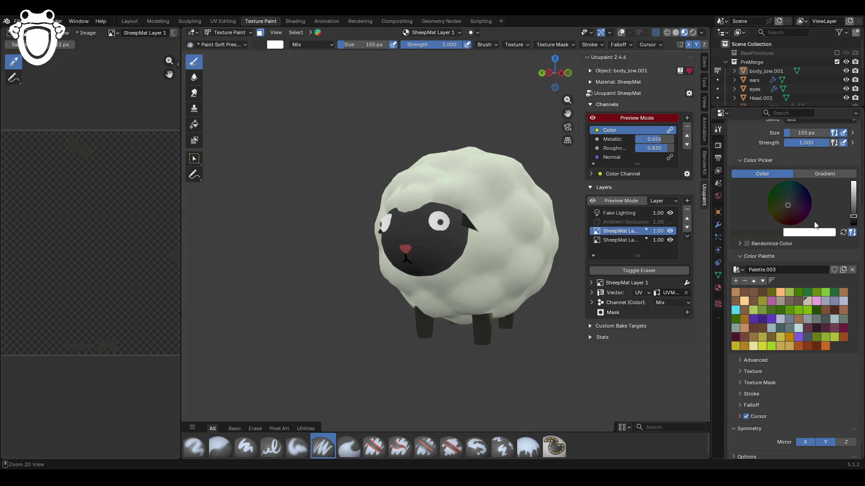
{"action": "key", "text": "ctrl+shift+z"}
{"action": "key", "text": "ctrl+z"}
{"action": "left_click_drag", "start_coordinate": [567, 113], "coordinate": [567, 109]}
{"action": "mouse_move", "coordinate": [568, 110]}
{"action": "middle_mouse_down"}
{"action": "mouse_move", "coordinate": [550, 183]}
{"action": "mouse_move", "coordinate": [560, 58]}
{"action": "mouse_move", "coordinate": [498, 251]}
{"action": "mouse_move", "coordinate": [505, 267]}
{"action": "mouse_move", "coordinate": [403, 253]}
{"action": "middle_mouse_up"}
{"action": "left_click", "coordinate": [246, 450]}
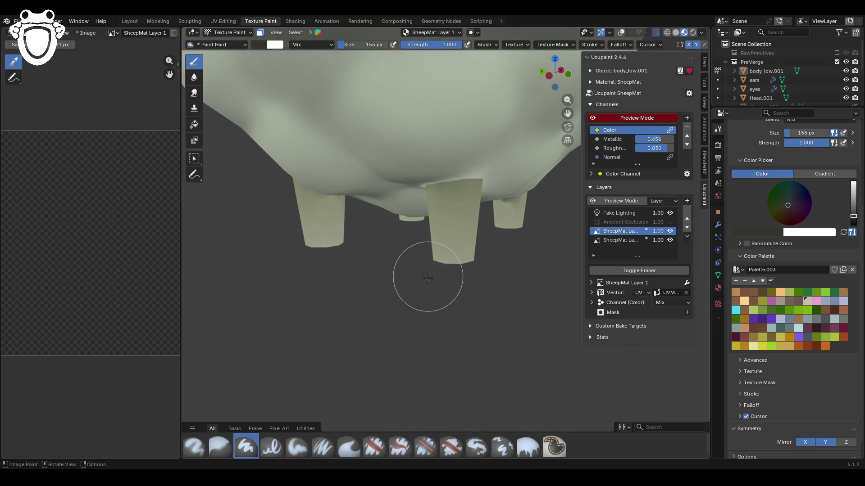
Step: Shrink the brush to 107 px and paint dark bands around the leg bottoms
{"action": "scroll", "coordinate": [788, 159], "scroll_direction": "up", "scroll_amount": 4}
{"action": "left_click_drag", "start_coordinate": [807, 205], "coordinate": [806, 205]}
{"action": "type", "text": "107"}
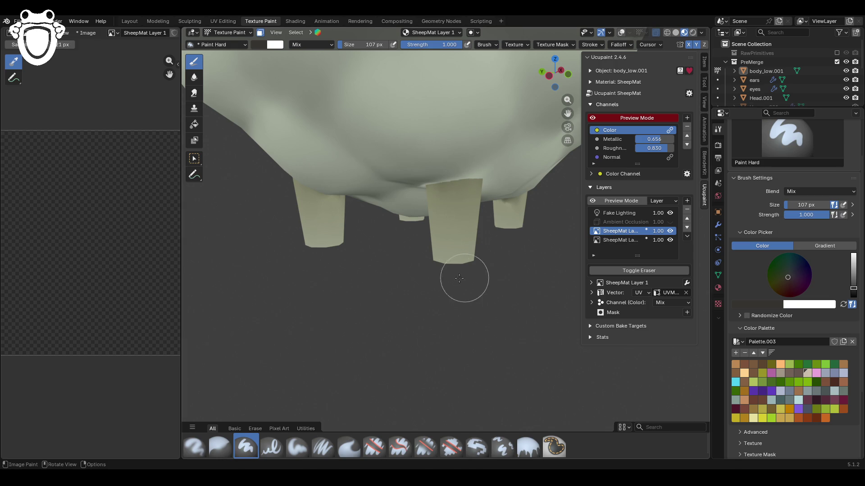
{"action": "mouse_move", "coordinate": [432, 259]}
{"action": "left_mouse_down"}
{"action": "mouse_move", "coordinate": [474, 261]}
{"action": "mouse_move", "coordinate": [411, 266]}
{"action": "left_mouse_up"}
{"action": "middle_click_drag", "start_coordinate": [410, 257], "coordinate": [511, 265]}
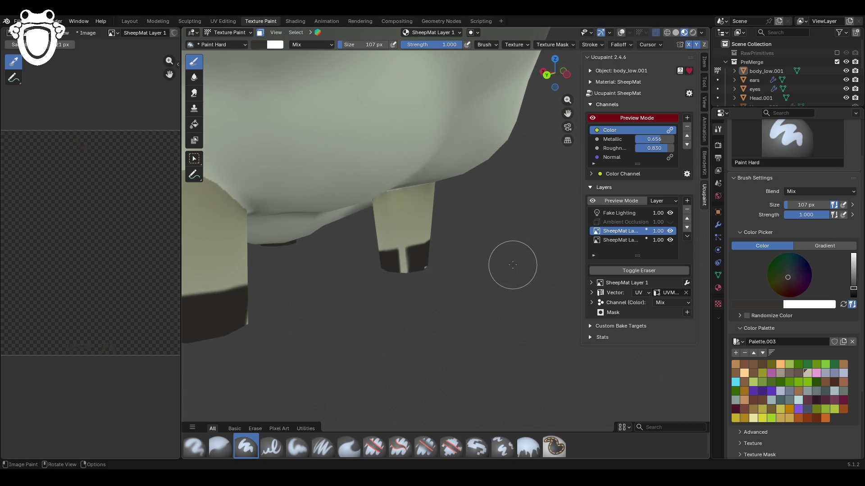
{"action": "mouse_move", "coordinate": [440, 294]}
{"action": "left_mouse_down"}
{"action": "mouse_move", "coordinate": [394, 276]}
{"action": "mouse_move", "coordinate": [421, 264]}
{"action": "mouse_move", "coordinate": [367, 266]}
{"action": "mouse_move", "coordinate": [428, 278]}
{"action": "mouse_move", "coordinate": [419, 276]}
{"action": "mouse_move", "coordinate": [428, 271]}
{"action": "left_mouse_up"}
{"action": "mouse_move", "coordinate": [442, 324]}
{"action": "middle_mouse_down"}
{"action": "mouse_move", "coordinate": [374, 325]}
{"action": "mouse_move", "coordinate": [518, 155]}
{"action": "middle_mouse_up"}
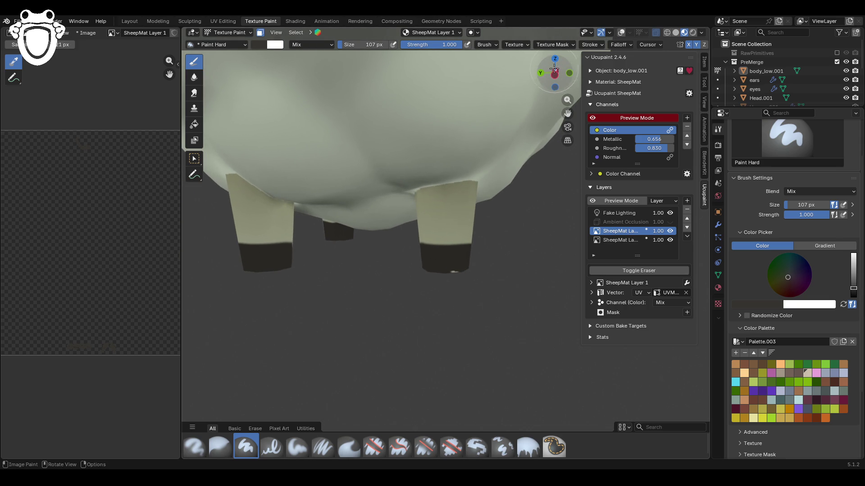
{"action": "left_click", "coordinate": [554, 74]}
{"action": "scroll", "coordinate": [453, 246], "scroll_direction": "up", "scroll_amount": 5}
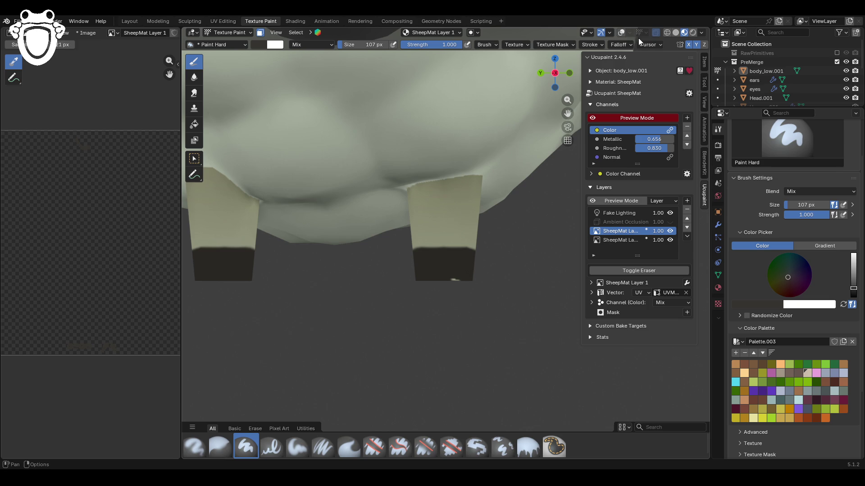
Step: Uncheck Normal Falloff in the stroke falloff settings and repaint the right leg's hoof evenly
{"action": "left_click", "coordinate": [591, 45]}
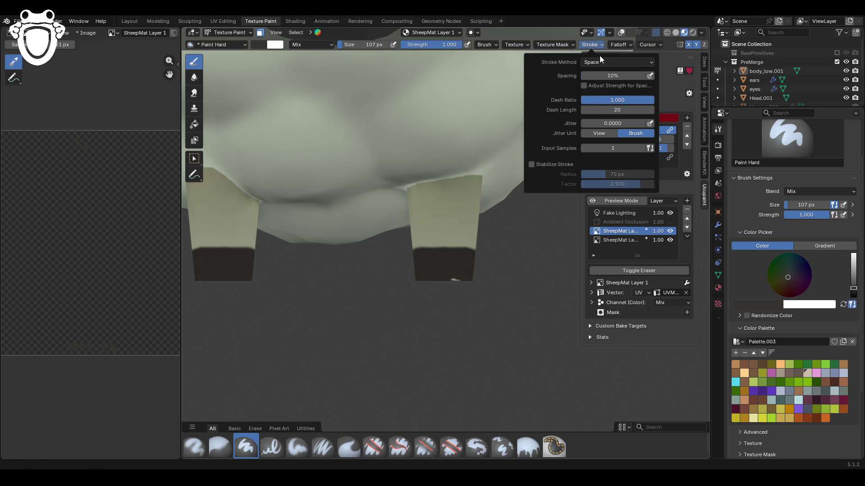
{"action": "left_click", "coordinate": [628, 47]}
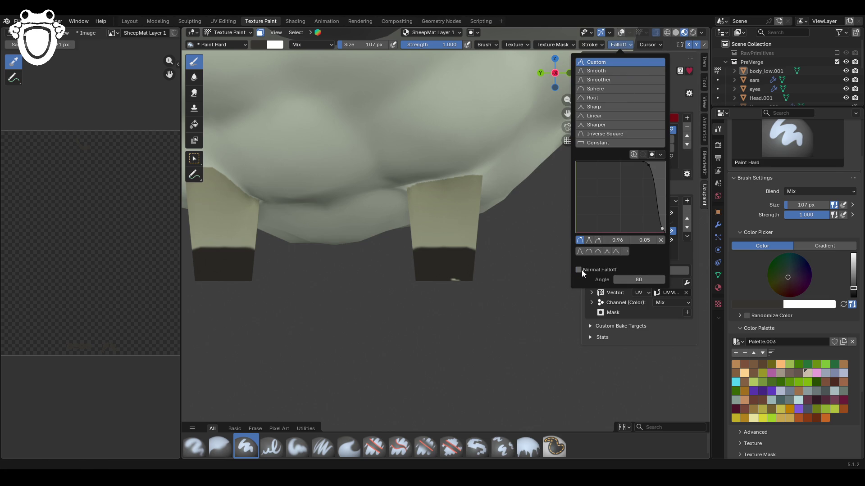
{"action": "left_click", "coordinate": [581, 269]}
{"action": "mouse_move", "coordinate": [455, 292]}
{"action": "left_mouse_down"}
{"action": "mouse_move", "coordinate": [435, 286]}
{"action": "mouse_move", "coordinate": [477, 270]}
{"action": "mouse_move", "coordinate": [412, 273]}
{"action": "left_mouse_up"}
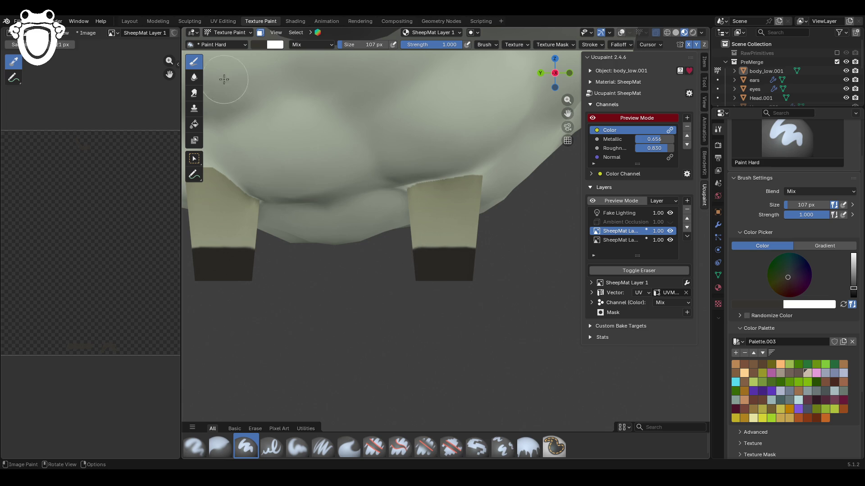
{"action": "mouse_move", "coordinate": [483, 249]}
{"action": "middle_mouse_down"}
{"action": "mouse_move", "coordinate": [476, 242]}
{"action": "mouse_move", "coordinate": [456, 349]}
{"action": "mouse_move", "coordinate": [428, 207]}
{"action": "middle_mouse_up"}
{"action": "mouse_move", "coordinate": [380, 178]}
{"action": "middle_mouse_down"}
{"action": "mouse_move", "coordinate": [456, 205]}
{"action": "mouse_move", "coordinate": [540, 196]}
{"action": "middle_mouse_up"}
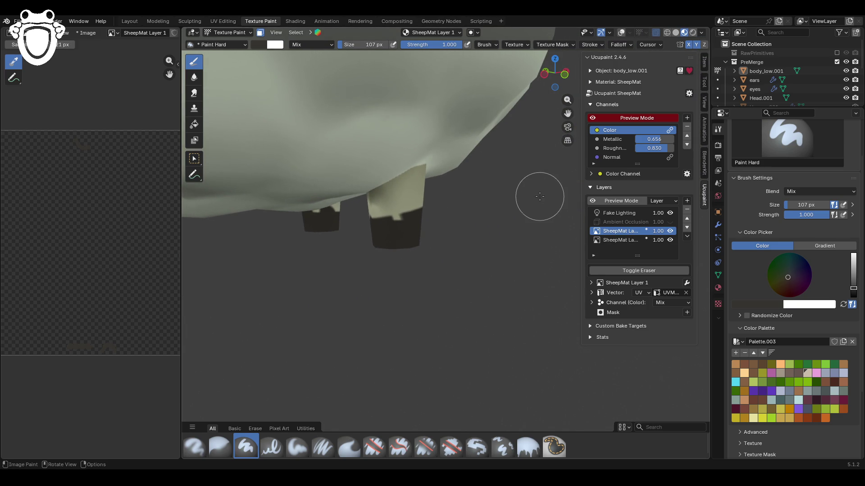
Step: Select the Erase Hard brush and set the symmetry mirror to the Y axis
{"action": "left_click", "coordinate": [374, 447]}
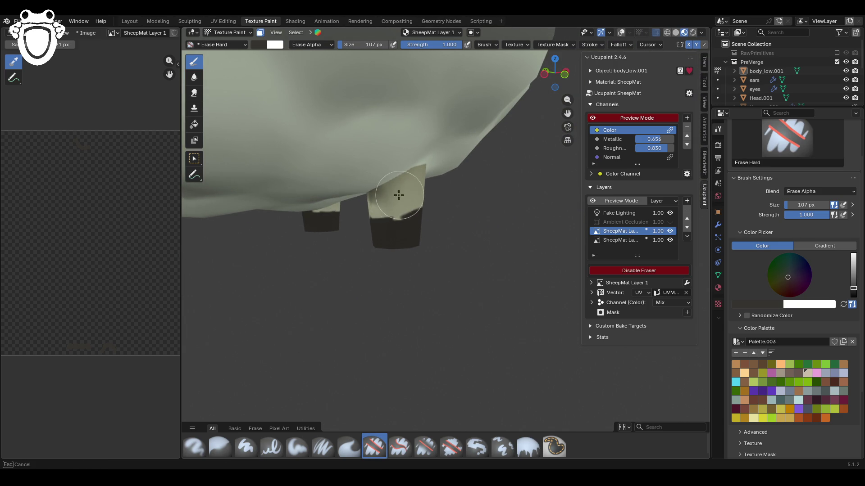
{"action": "middle_click_drag", "start_coordinate": [356, 197], "coordinate": [399, 196]}
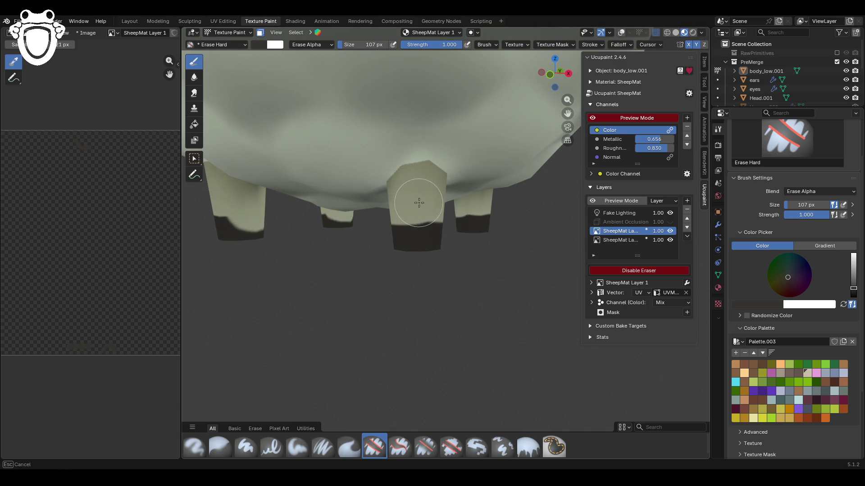
{"action": "scroll", "coordinate": [835, 426], "scroll_direction": "down", "scroll_amount": 5}
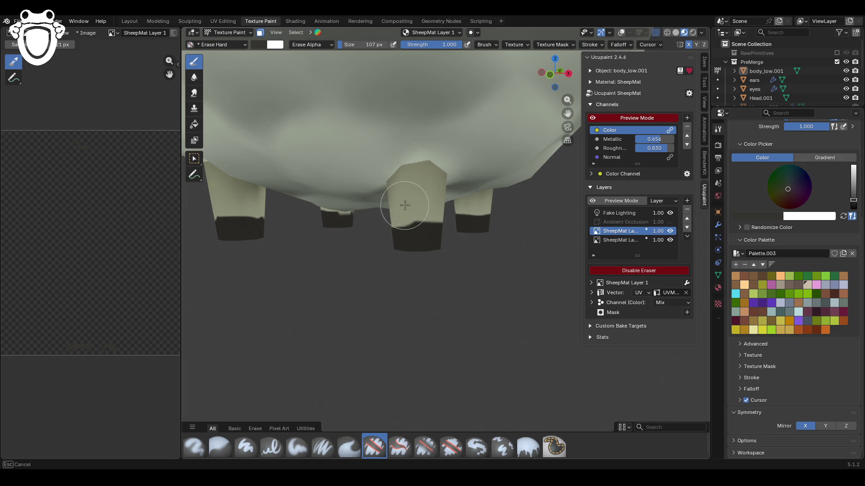
{"action": "left_click", "coordinate": [825, 427]}
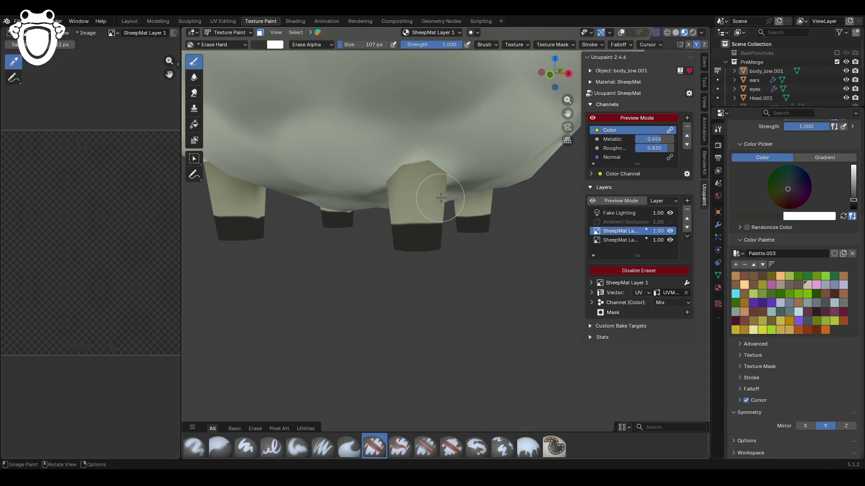
Step: Erase the upper edges of the hoof paint on both legs, then view the whole sheep
{"action": "mouse_move", "coordinate": [441, 198]}
{"action": "middle_mouse_down"}
{"action": "mouse_move", "coordinate": [386, 199]}
{"action": "mouse_move", "coordinate": [459, 204]}
{"action": "mouse_move", "coordinate": [390, 208]}
{"action": "middle_mouse_up"}
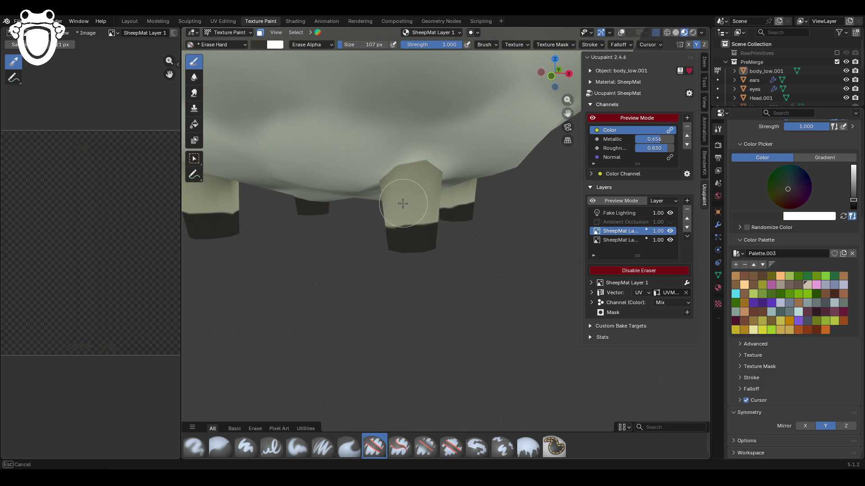
{"action": "mouse_move", "coordinate": [429, 204]}
{"action": "middle_mouse_down"}
{"action": "mouse_move", "coordinate": [406, 208]}
{"action": "mouse_move", "coordinate": [444, 216]}
{"action": "mouse_move", "coordinate": [269, 202]}
{"action": "mouse_move", "coordinate": [370, 209]}
{"action": "mouse_move", "coordinate": [483, 177]}
{"action": "mouse_move", "coordinate": [513, 187]}
{"action": "mouse_move", "coordinate": [496, 171]}
{"action": "mouse_move", "coordinate": [532, 144]}
{"action": "middle_mouse_up"}
{"action": "scroll", "coordinate": [513, 187], "scroll_direction": "down", "scroll_amount": 5}
{"action": "middle_click_drag", "start_coordinate": [571, 113], "coordinate": [513, 230]}
{"action": "scroll", "coordinate": [420, 164], "scroll_direction": "up", "scroll_amount": 5}
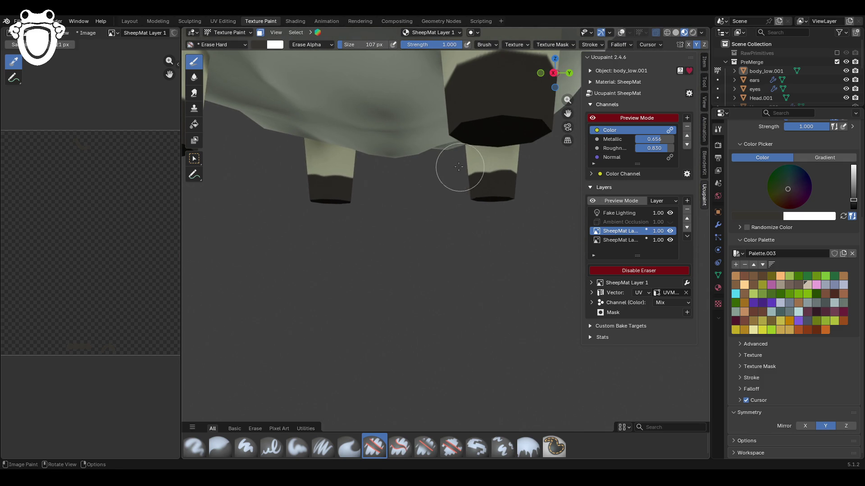
{"action": "middle_click_drag", "start_coordinate": [458, 157], "coordinate": [458, 119], "text": "ctrl"}
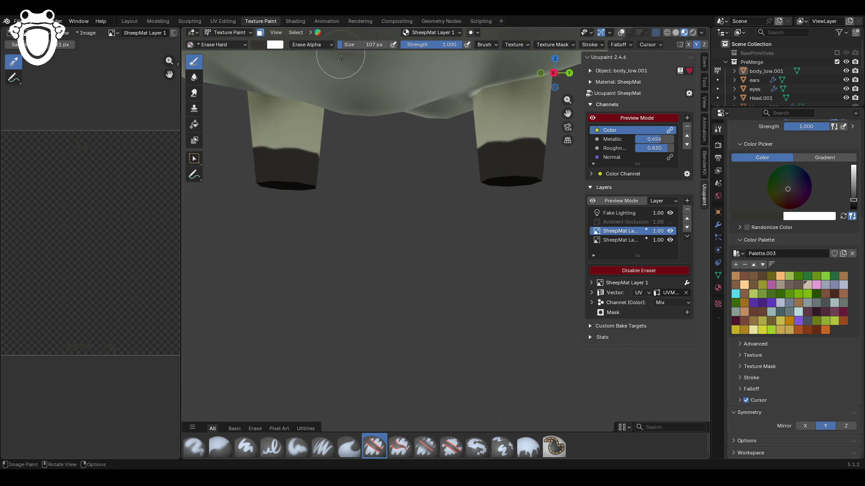
{"action": "mouse_move", "coordinate": [458, 119]}
{"action": "left_mouse_down"}
{"action": "mouse_move", "coordinate": [450, 131]}
{"action": "mouse_move", "coordinate": [533, 120]}
{"action": "left_mouse_up"}
{"action": "mouse_move", "coordinate": [359, 180]}
{"action": "middle_mouse_down", "text": "ctrl"}
{"action": "mouse_move", "coordinate": [368, 330]}
{"action": "mouse_move", "coordinate": [270, 309]}
{"action": "middle_mouse_up", "text": "ctrl"}
{"action": "scroll", "coordinate": [455, 391], "scroll_direction": "down", "scroll_amount": 3}
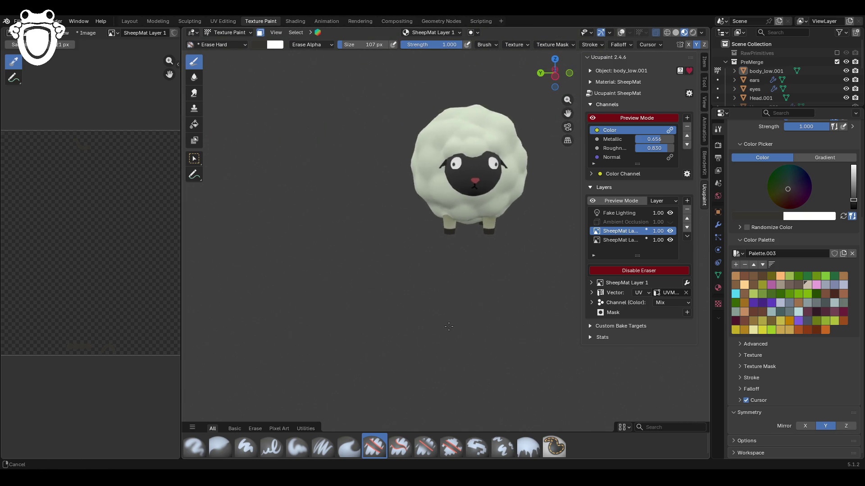
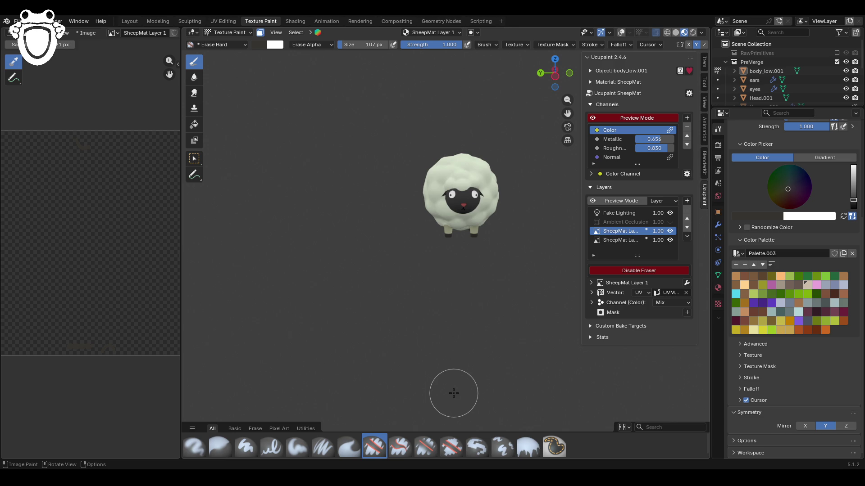
Step: Make the second SheepMat layer the active paint layer in Ucupaint
{"action": "mouse_move", "coordinate": [558, 113]}
{"action": "middle_mouse_down"}
{"action": "mouse_move", "coordinate": [477, 252]}
{"action": "mouse_move", "coordinate": [408, 244]}
{"action": "mouse_move", "coordinate": [448, 303]}
{"action": "middle_mouse_up"}
{"action": "scroll", "coordinate": [446, 252], "scroll_direction": "up", "scroll_amount": 3}
{"action": "mouse_move", "coordinate": [446, 252]}
{"action": "middle_mouse_down"}
{"action": "mouse_move", "coordinate": [418, 304]}
{"action": "mouse_move", "coordinate": [286, 97]}
{"action": "middle_mouse_up"}
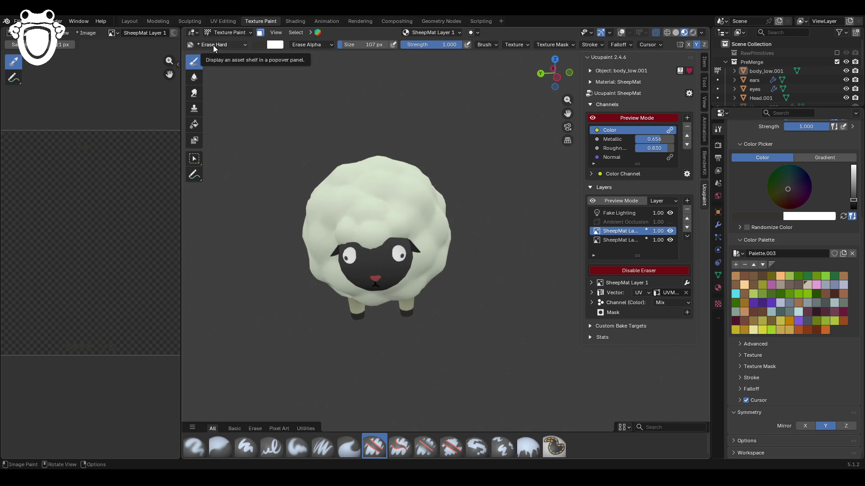
{"action": "left_click", "coordinate": [624, 240]}
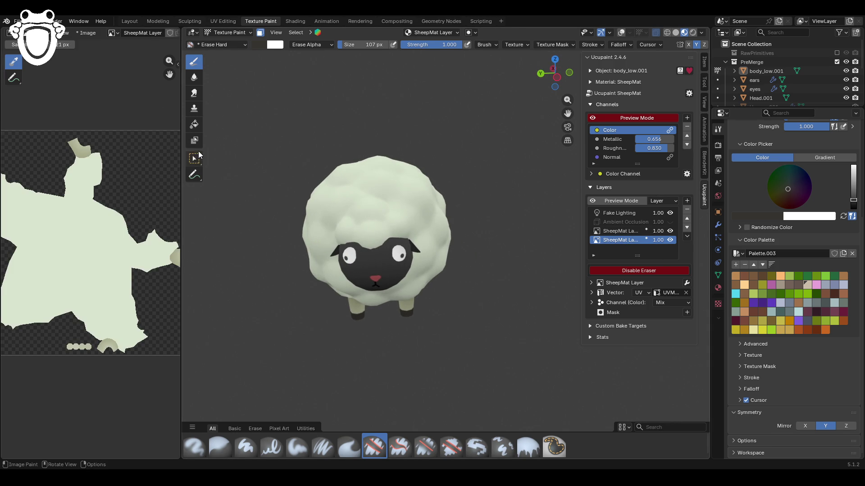
Step: Switch to box selection, show the grid and wireframe overlays, and select all faces
{"action": "left_click", "coordinate": [195, 157]}
{"action": "left_click", "coordinate": [621, 33]}
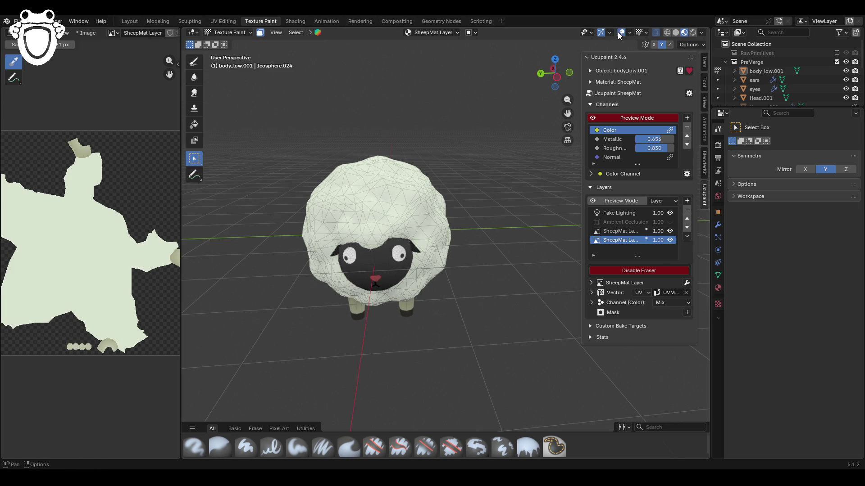
{"action": "key", "text": "a"}
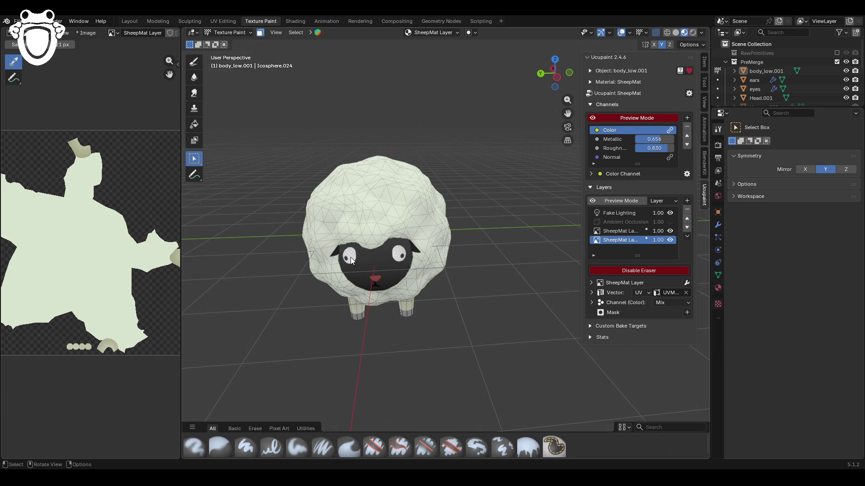
{"action": "middle_click_drag", "start_coordinate": [411, 274], "coordinate": [444, 267]}
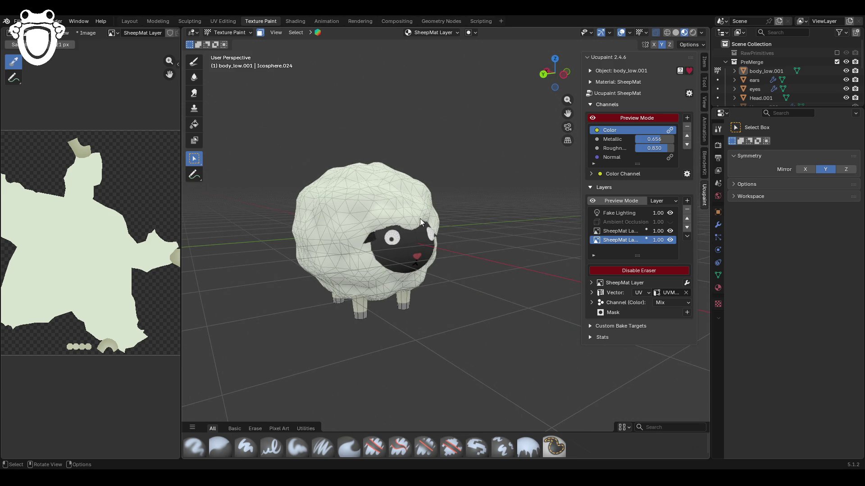
{"action": "left_click", "coordinate": [238, 31]}
Step: Select the Head.001 object and enter Texture Paint mode
{"action": "left_click", "coordinate": [228, 41]}
{"action": "left_click", "coordinate": [415, 245]}
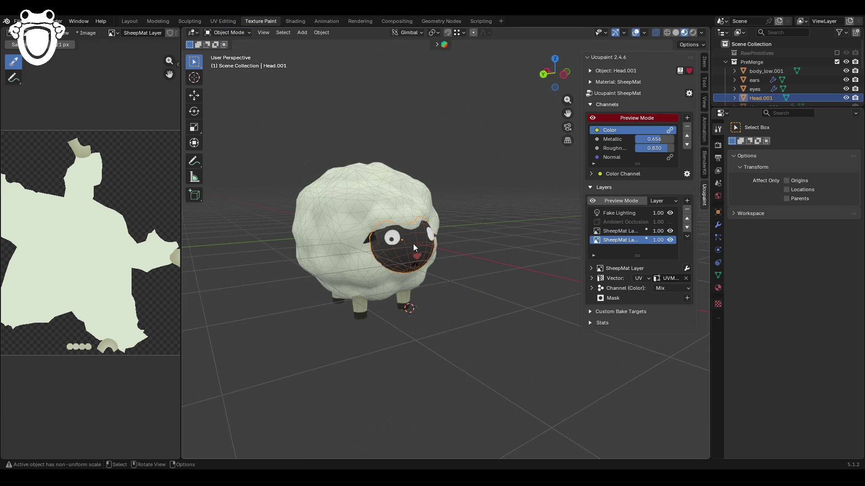
{"action": "left_click", "coordinate": [238, 32]}
{"action": "left_click", "coordinate": [221, 92]}
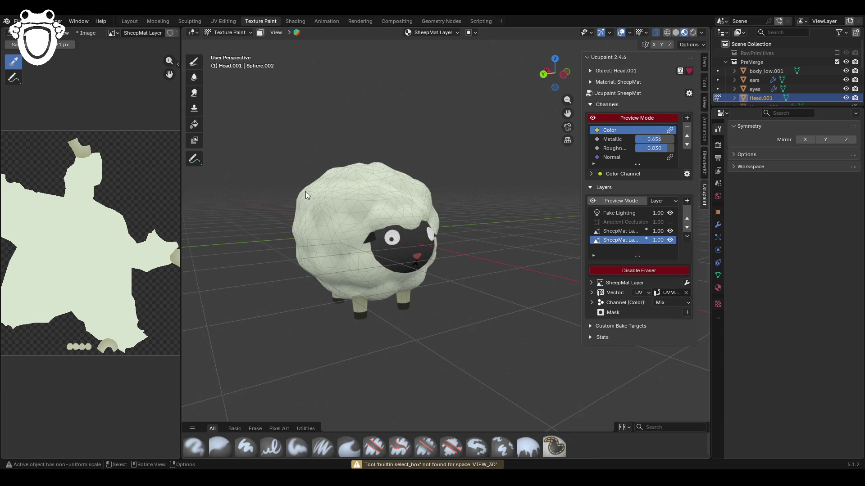
Step: Fill the sheep's face with the dark colour using the Fill tool in solid Color mode
{"action": "left_click", "coordinate": [194, 124]}
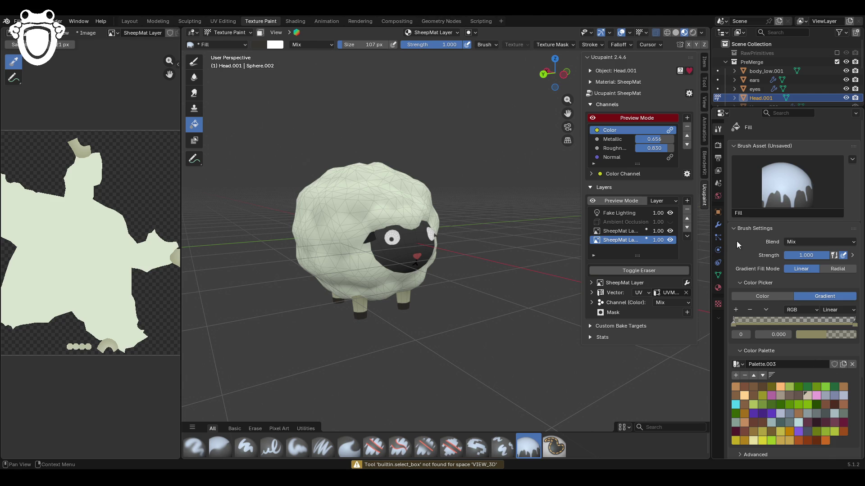
{"action": "left_click", "coordinate": [766, 295]}
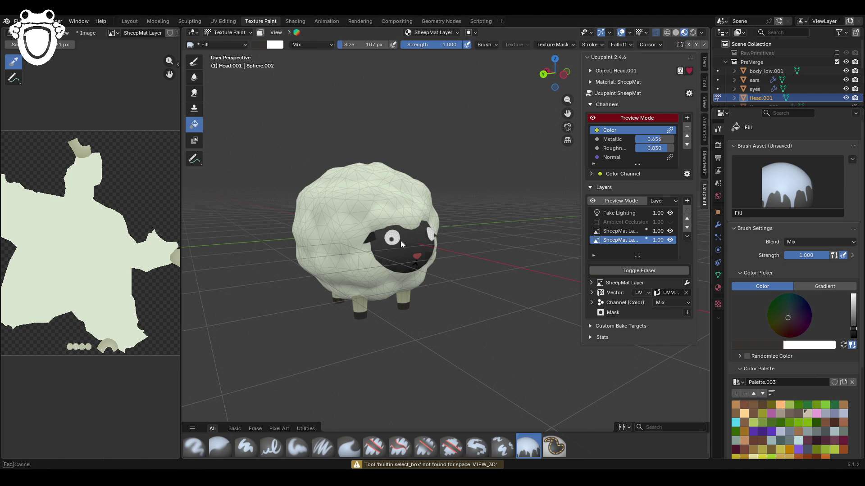
{"action": "middle_click_drag", "start_coordinate": [497, 252], "coordinate": [466, 256]}
{"action": "left_click", "coordinate": [397, 254]}
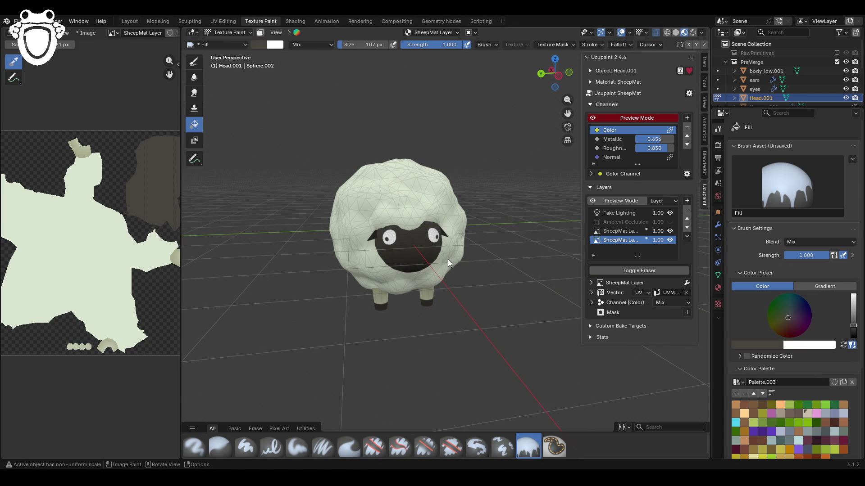
{"action": "left_click_drag", "start_coordinate": [854, 325], "coordinate": [854, 323]}
{"action": "left_click", "coordinate": [407, 253]}
{"action": "mouse_move", "coordinate": [407, 253]}
{"action": "middle_mouse_down"}
{"action": "mouse_move", "coordinate": [512, 267]}
{"action": "mouse_move", "coordinate": [417, 261]}
{"action": "mouse_move", "coordinate": [428, 259]}
{"action": "middle_mouse_up"}
Step: Return to Object Mode and select the ears object
{"action": "left_click", "coordinate": [234, 32]}
{"action": "left_click", "coordinate": [227, 42]}
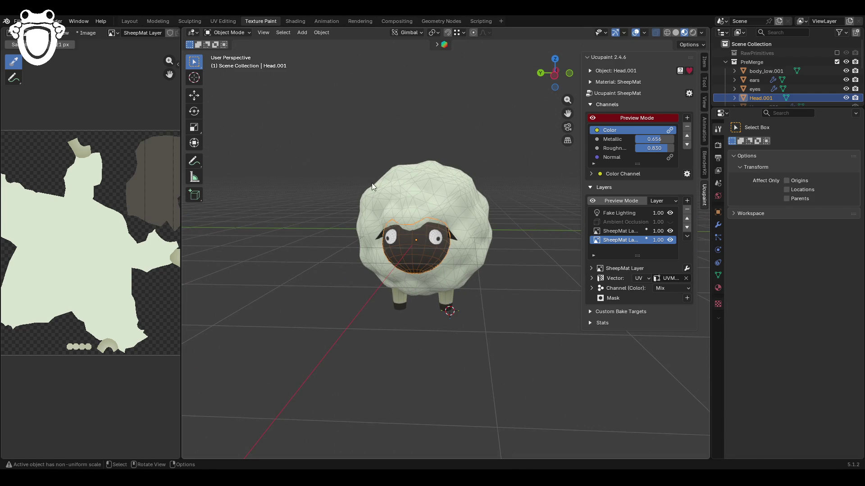
{"action": "left_click", "coordinate": [379, 236]}
{"action": "left_click", "coordinate": [228, 32]}
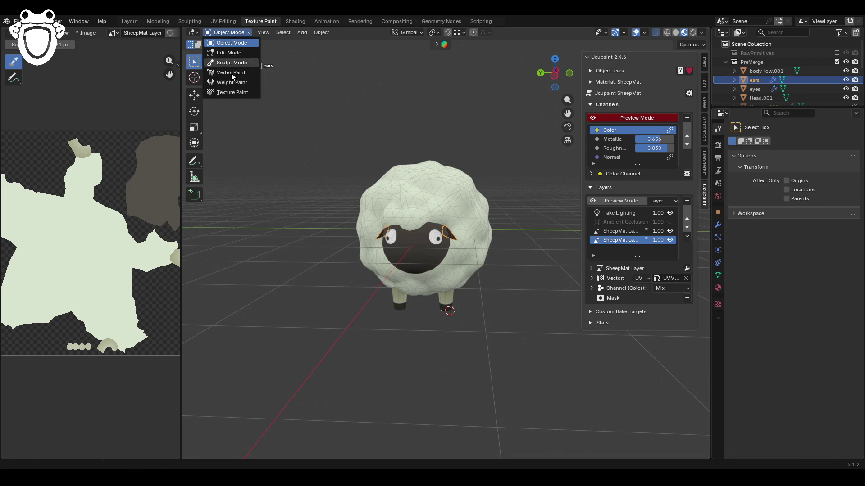
Step: Fill the ears with the dark face colour in Texture Paint
{"action": "left_click", "coordinate": [230, 93]}
{"action": "left_click", "coordinate": [453, 237]}
{"action": "middle_click_drag", "start_coordinate": [372, 163], "coordinate": [455, 187]}
Step: Switch the Fill colour to Gradient and sample the dark head colour into the left stop, darkening it
{"action": "left_click", "coordinate": [827, 287]}
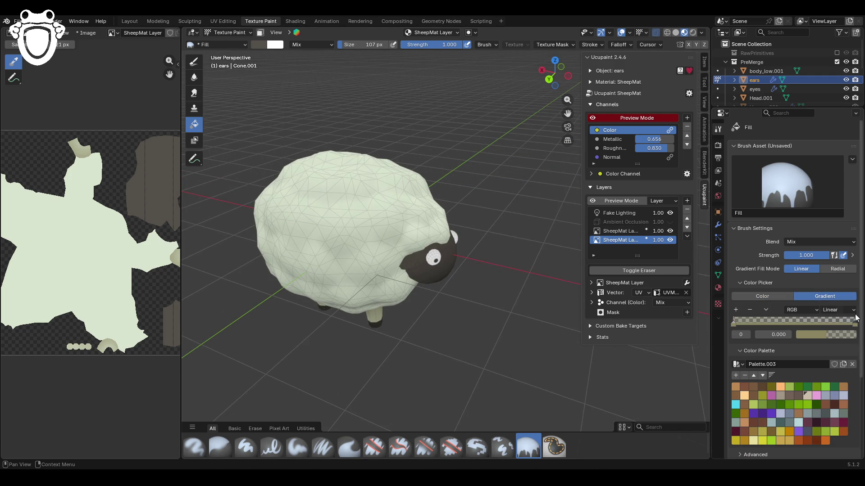
{"action": "left_click", "coordinate": [758, 296]}
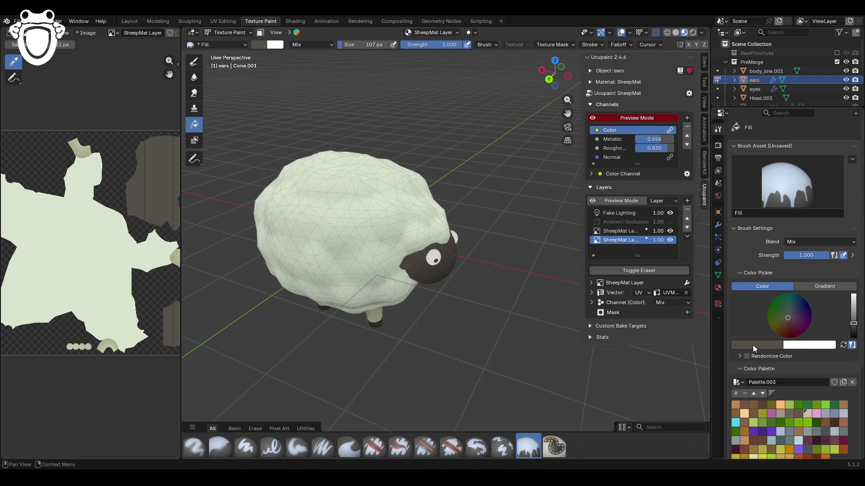
{"action": "left_click", "coordinate": [803, 288]}
{"action": "left_click", "coordinate": [818, 334]}
{"action": "left_click", "coordinate": [848, 318]}
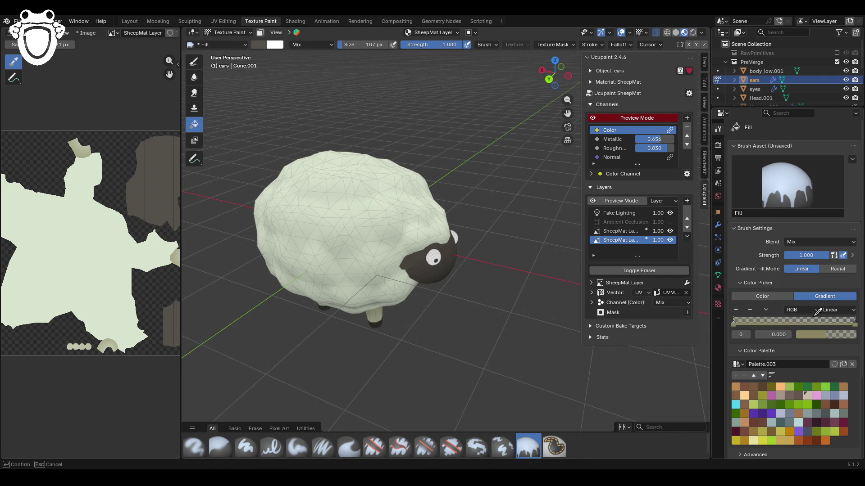
{"action": "left_click", "coordinate": [412, 255]}
{"action": "left_click", "coordinate": [841, 337]}
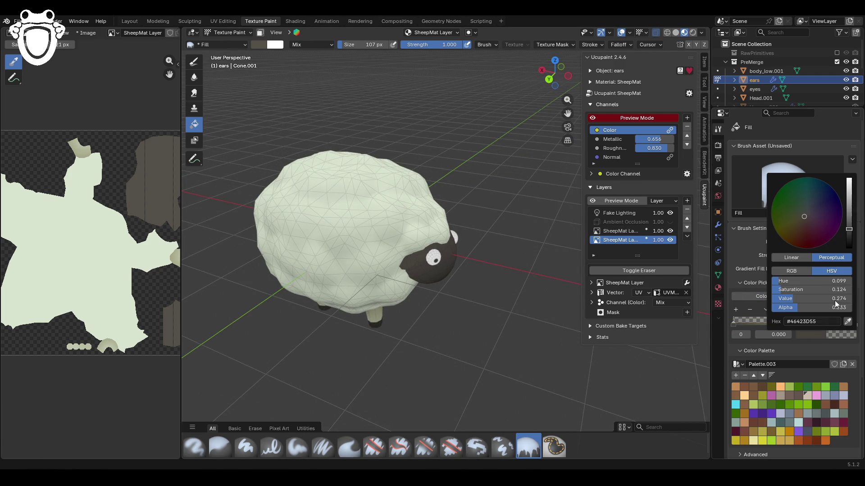
{"action": "left_click_drag", "start_coordinate": [846, 232], "coordinate": [846, 240]}
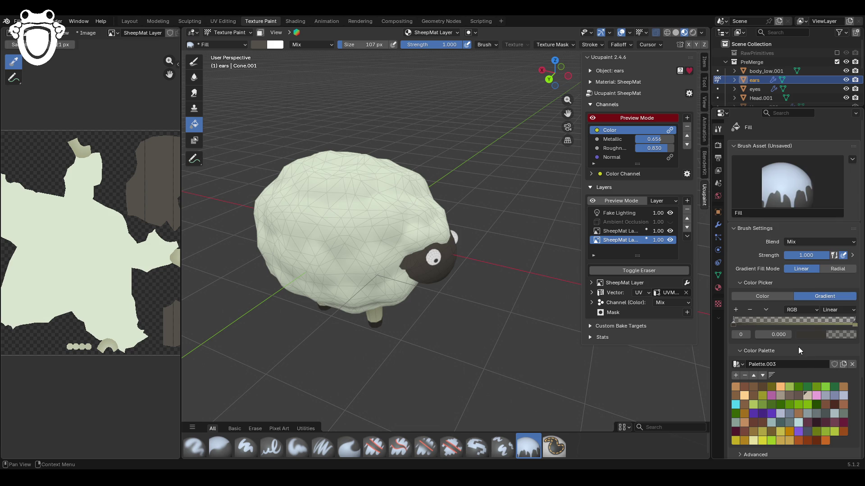
Step: Sample the dark face colour into the right gradient stop
{"action": "left_click", "coordinate": [818, 333]}
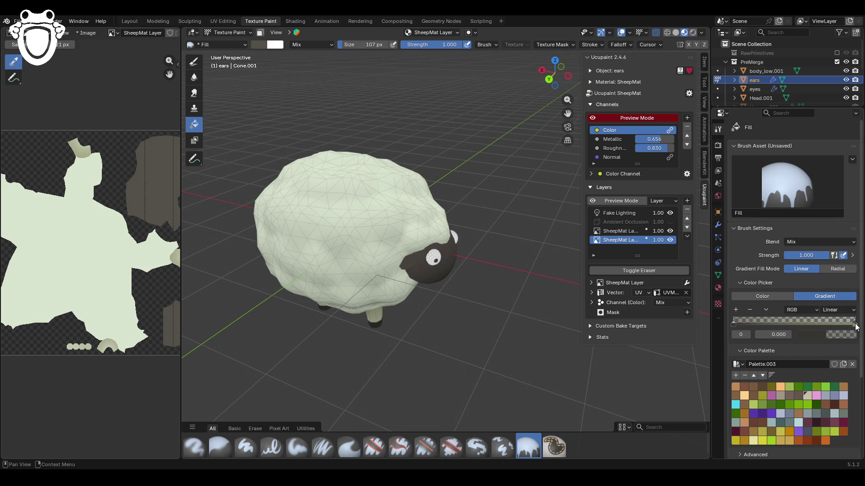
{"action": "left_click", "coordinate": [854, 324]}
{"action": "left_click", "coordinate": [825, 334]}
{"action": "left_click", "coordinate": [849, 317]}
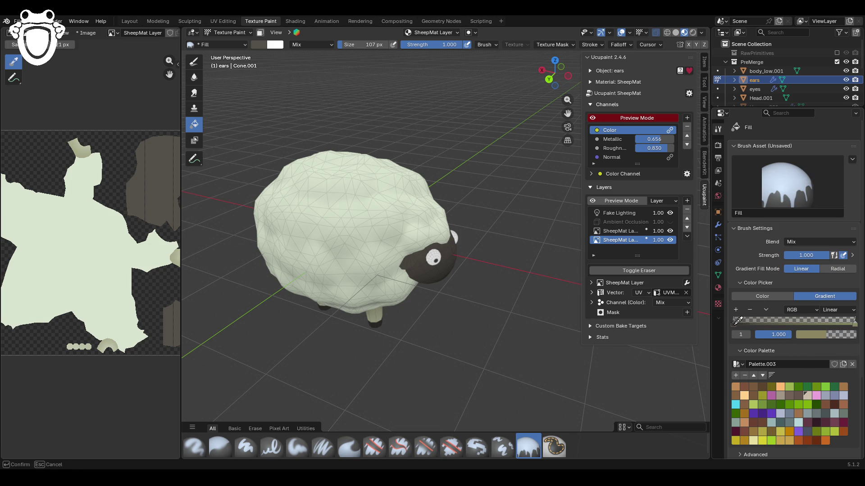
{"action": "left_click", "coordinate": [737, 321]}
{"action": "mouse_move", "coordinate": [386, 287]}
{"action": "middle_mouse_down"}
{"action": "mouse_move", "coordinate": [457, 241]}
{"action": "mouse_move", "coordinate": [396, 229]}
{"action": "middle_mouse_up"}
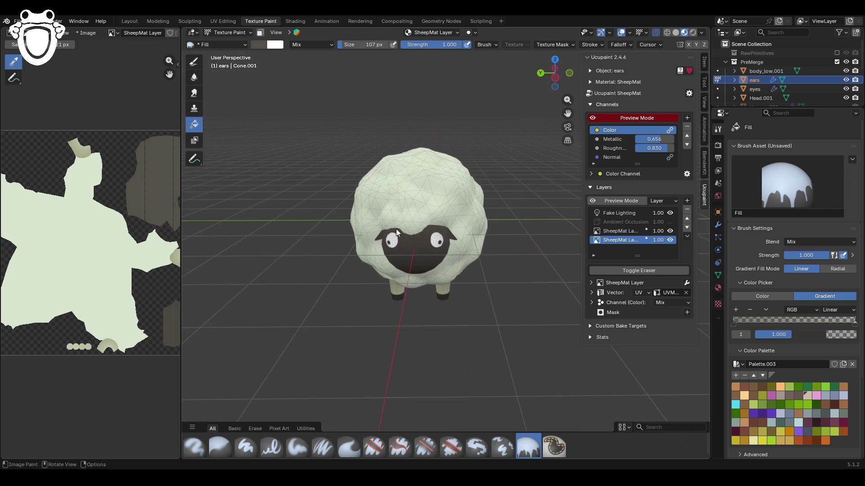
{"action": "mouse_move", "coordinate": [482, 247]}
{"action": "middle_mouse_down"}
{"action": "mouse_move", "coordinate": [466, 247]}
{"action": "mouse_move", "coordinate": [493, 242]}
{"action": "mouse_move", "coordinate": [470, 220]}
{"action": "middle_mouse_up"}
{"action": "left_click", "coordinate": [229, 32]}
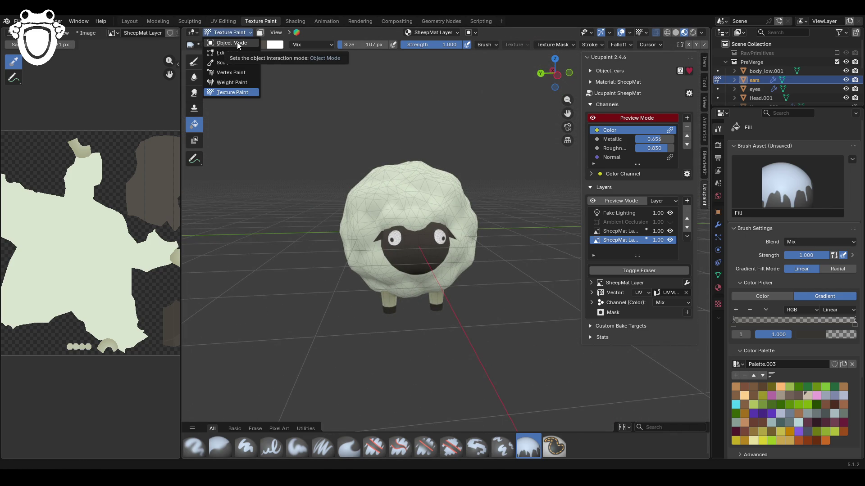
Step: Select Head.001 and switch back to Texture Paint on the head
{"action": "left_click", "coordinate": [238, 44]}
{"action": "left_click", "coordinate": [415, 238]}
{"action": "left_click", "coordinate": [229, 32]}
{"action": "left_click", "coordinate": [231, 77]}
{"action": "middle_click_drag", "start_coordinate": [449, 217], "coordinate": [433, 218]}
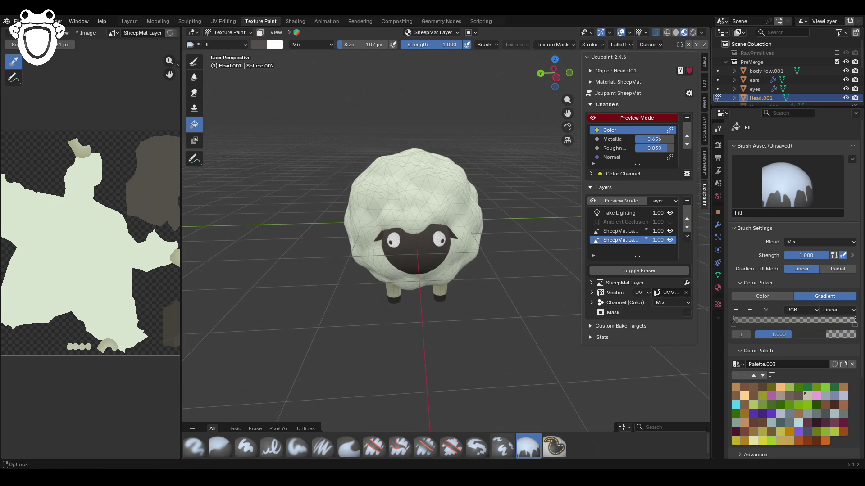
{"action": "mouse_move", "coordinate": [443, 240]}
{"action": "middle_mouse_down"}
{"action": "mouse_move", "coordinate": [469, 278]}
{"action": "mouse_move", "coordinate": [469, 262]}
{"action": "middle_mouse_up"}
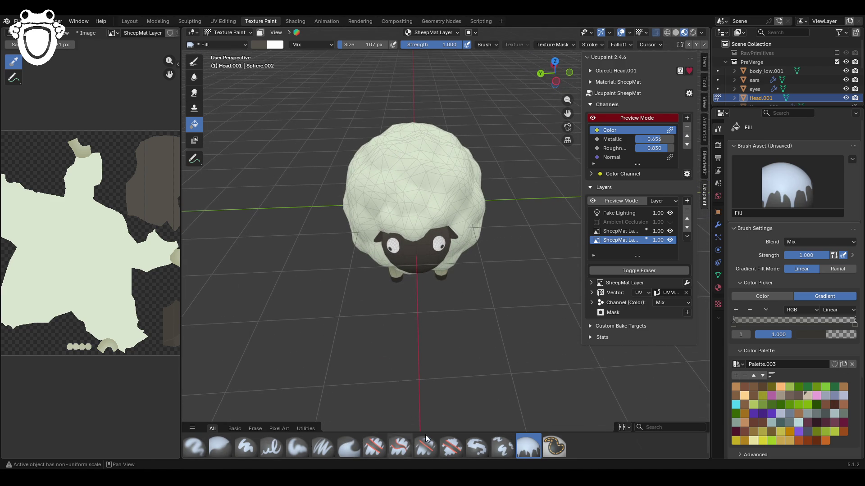
Step: Warm and brighten the transparent gradient stop to olive-grey #524D3C
{"action": "left_click", "coordinate": [840, 335]}
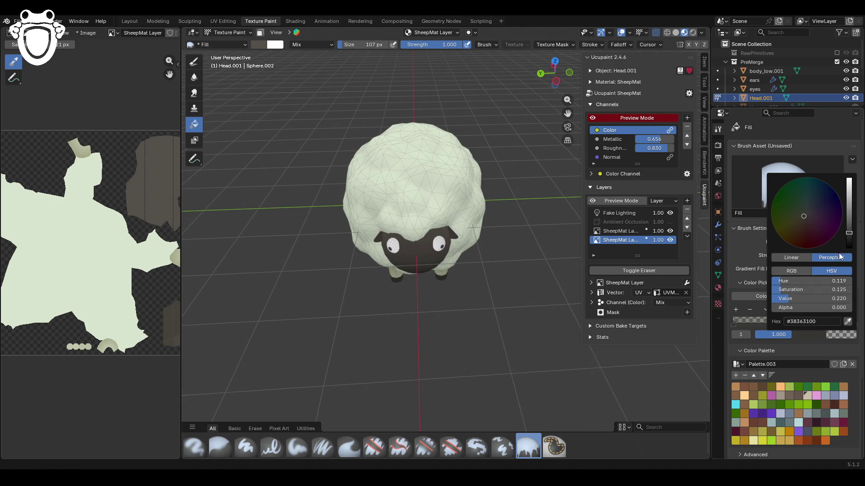
{"action": "left_click_drag", "start_coordinate": [849, 223], "coordinate": [849, 219]}
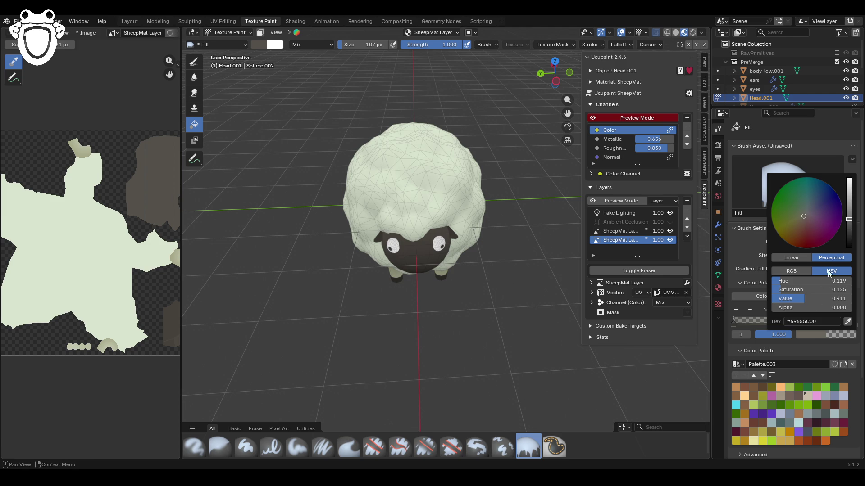
{"action": "left_click", "coordinate": [805, 334]}
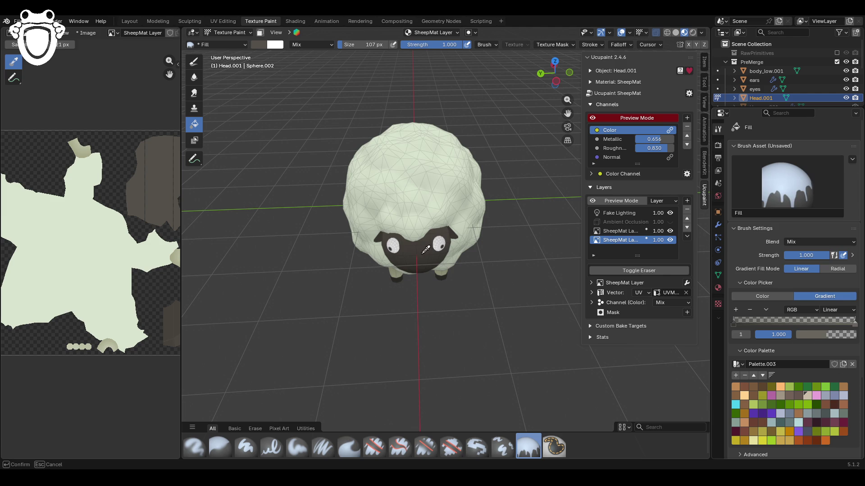
{"action": "left_click", "coordinate": [838, 335]}
{"action": "left_click_drag", "start_coordinate": [808, 218], "coordinate": [800, 219]}
{"action": "left_click_drag", "start_coordinate": [852, 236], "coordinate": [850, 226]}
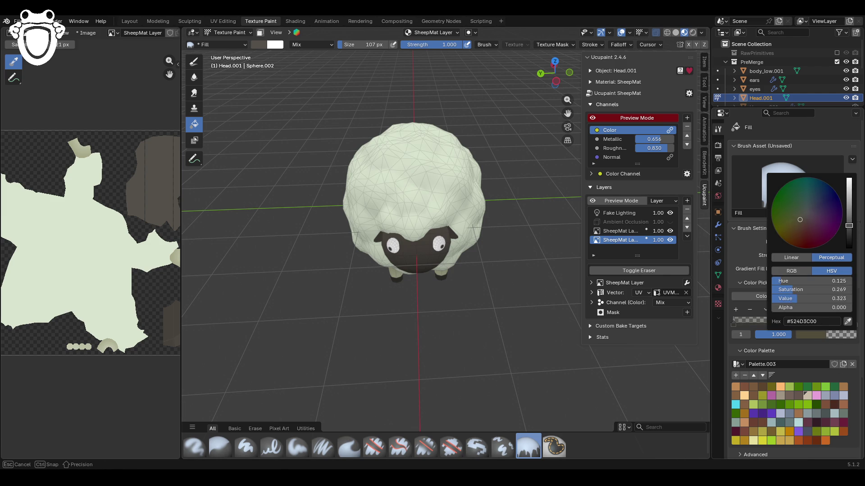
{"action": "left_click", "coordinate": [735, 323]}
{"action": "left_click", "coordinate": [835, 334]}
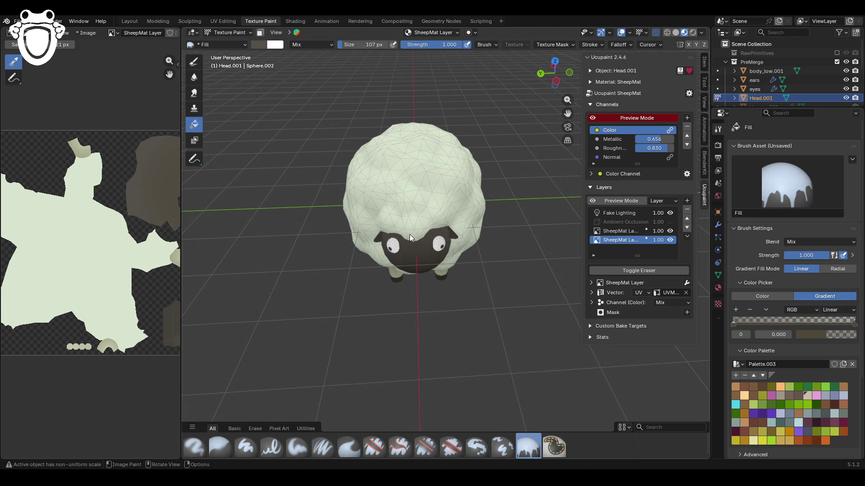
Step: Hide the Fake Lighting layer after comparing it on and off
{"action": "mouse_move", "coordinate": [419, 283]}
{"action": "middle_mouse_down"}
{"action": "mouse_move", "coordinate": [453, 302]}
{"action": "mouse_move", "coordinate": [442, 291]}
{"action": "mouse_move", "coordinate": [450, 275]}
{"action": "mouse_move", "coordinate": [416, 283]}
{"action": "mouse_move", "coordinate": [434, 247]}
{"action": "middle_mouse_up"}
{"action": "left_click", "coordinate": [669, 213]}
{"action": "left_click", "coordinate": [670, 213]}
{"action": "left_click", "coordinate": [670, 214]}
{"action": "left_click", "coordinate": [670, 214]}
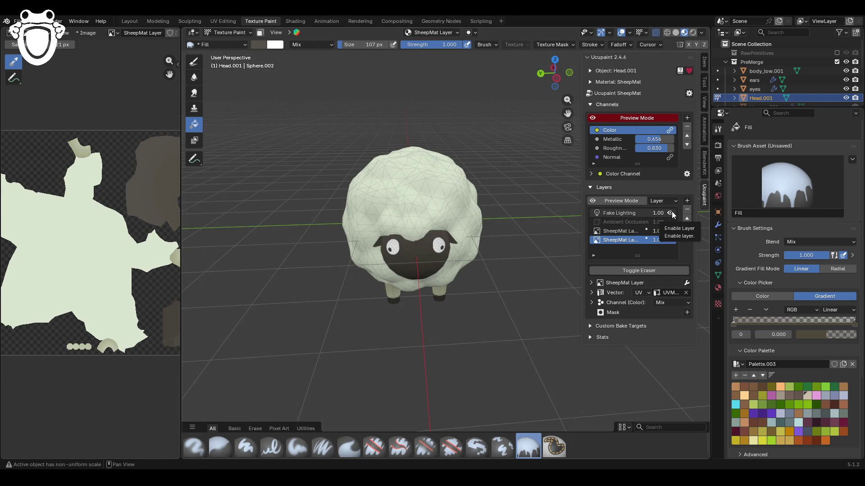
{"action": "left_click", "coordinate": [672, 212]}
{"action": "left_click", "coordinate": [672, 212]}
{"action": "left_click", "coordinate": [671, 213]}
{"action": "mouse_move", "coordinate": [495, 253]}
{"action": "middle_mouse_down"}
{"action": "mouse_move", "coordinate": [417, 280]}
{"action": "mouse_move", "coordinate": [419, 289]}
{"action": "middle_mouse_up"}
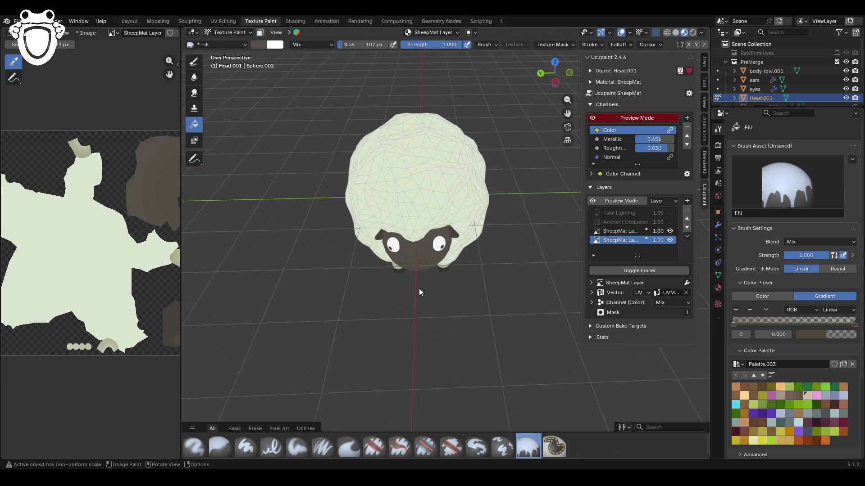
Step: Switch to Object Mode and back into Texture Paint on the head
{"action": "left_click", "coordinate": [245, 34]}
{"action": "left_click", "coordinate": [234, 45]}
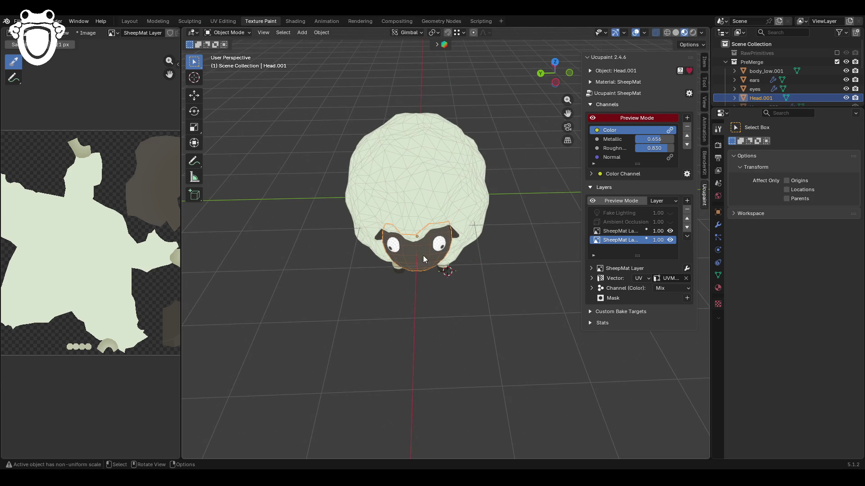
{"action": "left_click", "coordinate": [228, 32]}
{"action": "left_click", "coordinate": [230, 91]}
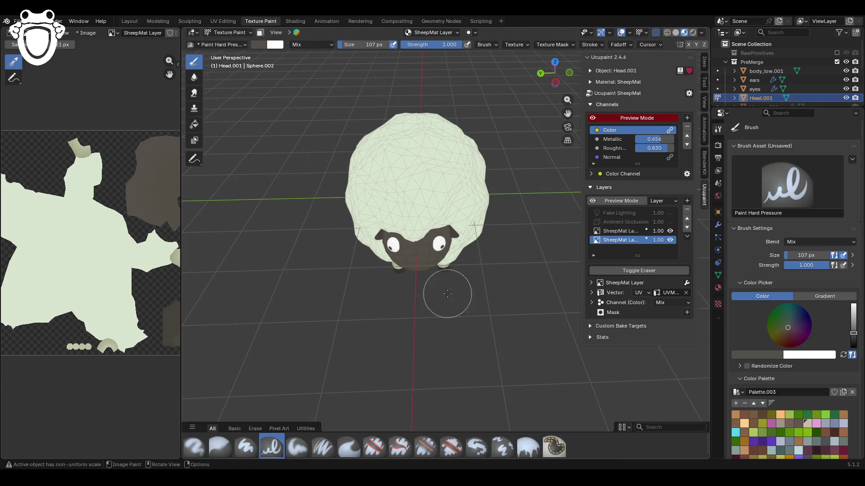
Step: Choose the Paint Soft brush and sample the wool colour with S
{"action": "left_click", "coordinate": [293, 447]}
{"action": "mouse_move", "coordinate": [371, 269]}
{"action": "middle_mouse_down"}
{"action": "mouse_move", "coordinate": [476, 248]}
{"action": "mouse_move", "coordinate": [446, 279]}
{"action": "mouse_move", "coordinate": [469, 252]}
{"action": "mouse_move", "coordinate": [599, 281]}
{"action": "middle_mouse_up"}
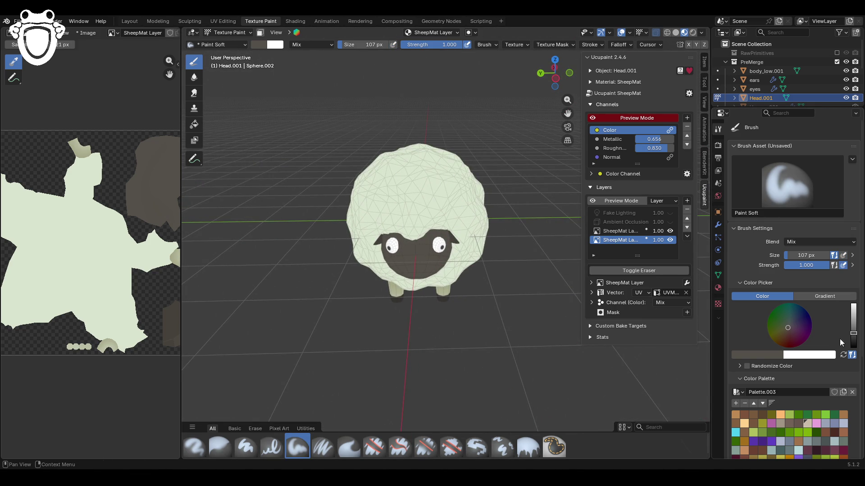
{"action": "key", "text": "s"}
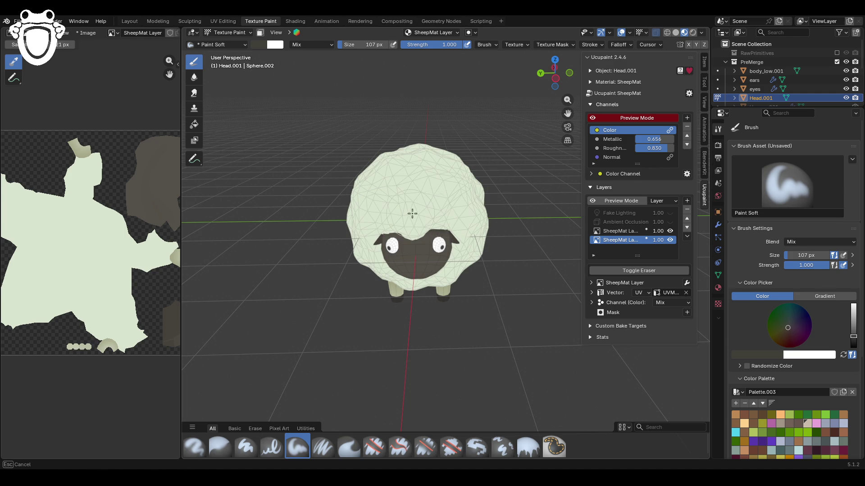
{"action": "left_click", "coordinate": [446, 236]}
Step: Soften the dark face's outline with wool-coloured strokes along its edge, then zoom in
{"action": "middle_click_drag", "start_coordinate": [446, 237], "coordinate": [479, 252]}
{"action": "left_click_drag", "start_coordinate": [386, 238], "coordinate": [394, 244]}
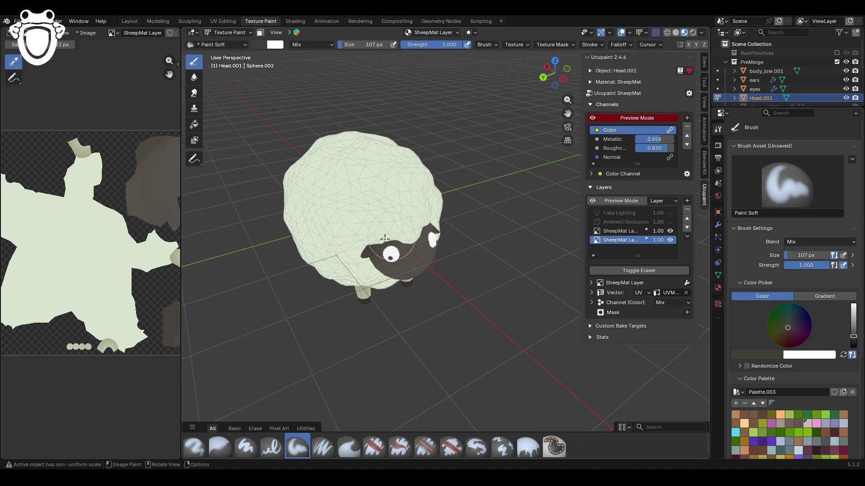
{"action": "mouse_move", "coordinate": [354, 212]}
{"action": "middle_mouse_down"}
{"action": "mouse_move", "coordinate": [286, 197]}
{"action": "mouse_move", "coordinate": [244, 156]}
{"action": "middle_mouse_up"}
{"action": "mouse_move", "coordinate": [530, 261]}
{"action": "left_mouse_down"}
{"action": "mouse_move", "coordinate": [432, 279]}
{"action": "mouse_move", "coordinate": [330, 339]}
{"action": "left_mouse_up"}
{"action": "middle_click_drag", "start_coordinate": [330, 339], "coordinate": [451, 331]}
{"action": "mouse_move", "coordinate": [469, 329]}
{"action": "left_mouse_down"}
{"action": "mouse_move", "coordinate": [374, 305]}
{"action": "mouse_move", "coordinate": [462, 301]}
{"action": "left_mouse_up"}
{"action": "mouse_move", "coordinate": [462, 296]}
{"action": "middle_mouse_down"}
{"action": "mouse_move", "coordinate": [420, 336]}
{"action": "mouse_move", "coordinate": [402, 338]}
{"action": "mouse_move", "coordinate": [477, 282]}
{"action": "mouse_move", "coordinate": [569, 161]}
{"action": "middle_mouse_up"}
{"action": "mouse_move", "coordinate": [400, 270]}
{"action": "middle_mouse_down", "text": "ctrl"}
{"action": "mouse_move", "coordinate": [400, 230]}
{"action": "mouse_move", "coordinate": [410, 237]}
{"action": "mouse_move", "coordinate": [468, 227]}
{"action": "middle_mouse_up", "text": "ctrl"}
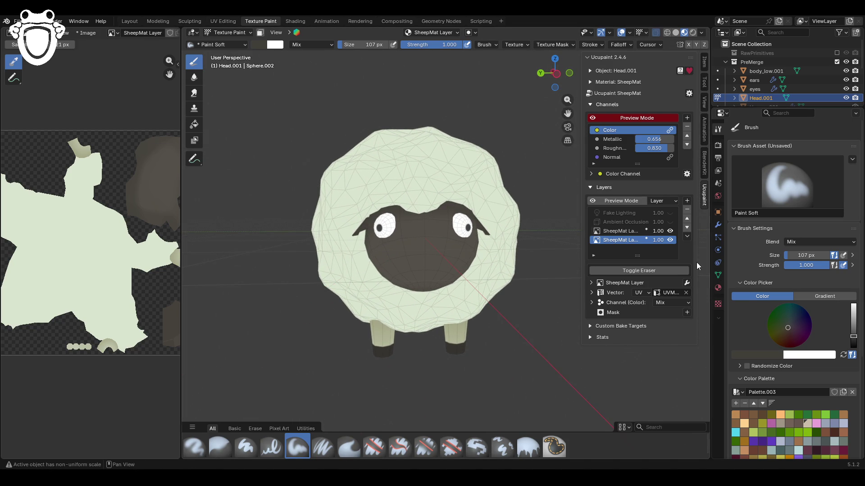
Step: Toggle the second SheepMat layer's visibility to compare, leaving it visible
{"action": "scroll", "coordinate": [819, 452], "scroll_direction": "down", "scroll_amount": 2}
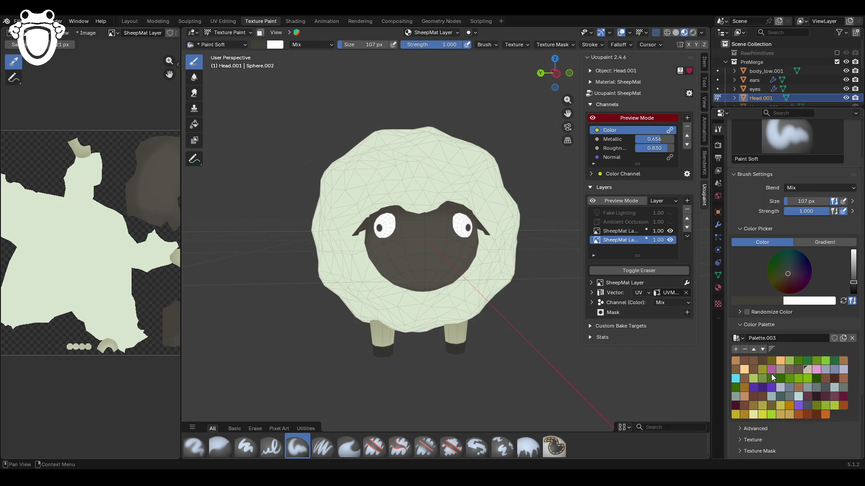
{"action": "middle_click_drag", "start_coordinate": [440, 299], "coordinate": [460, 299]}
{"action": "left_click", "coordinate": [671, 240]}
{"action": "left_click", "coordinate": [671, 240]}
{"action": "left_click", "coordinate": [671, 240]}
{"action": "left_click", "coordinate": [671, 240]}
{"action": "left_click", "coordinate": [671, 240]}
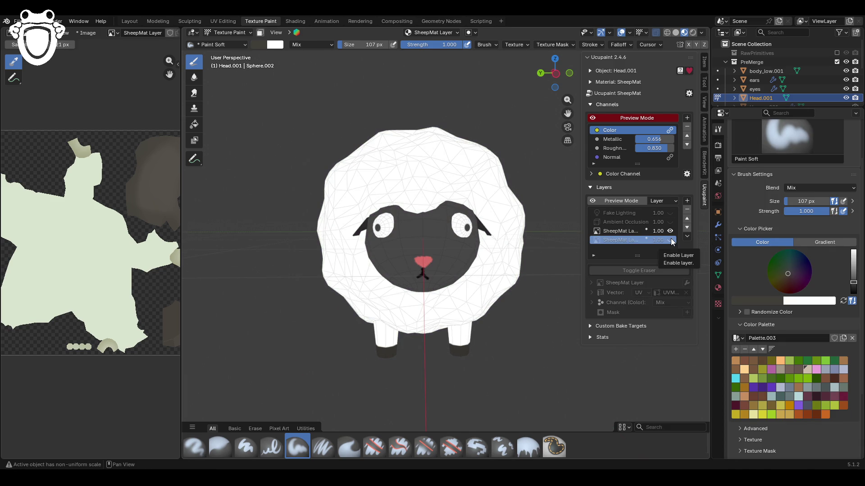
{"action": "left_click", "coordinate": [671, 240]}
Step: Make SheepMat Layer 1 active, choose Paint Soft Pressure, test a stroke, and disable X mirroring
{"action": "mouse_move", "coordinate": [451, 261]}
{"action": "middle_mouse_down"}
{"action": "mouse_move", "coordinate": [379, 267]}
{"action": "mouse_move", "coordinate": [396, 250]}
{"action": "middle_mouse_up"}
{"action": "scroll", "coordinate": [789, 325], "scroll_direction": "down", "scroll_amount": 5}
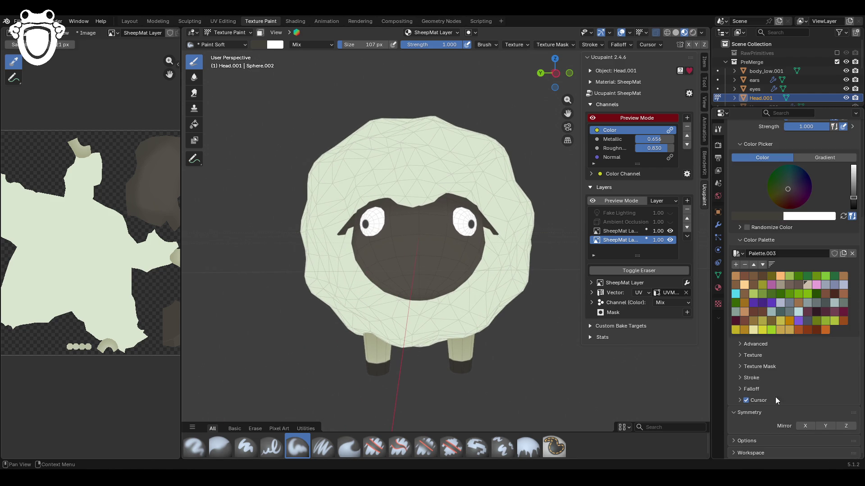
{"action": "left_click", "coordinate": [619, 231]}
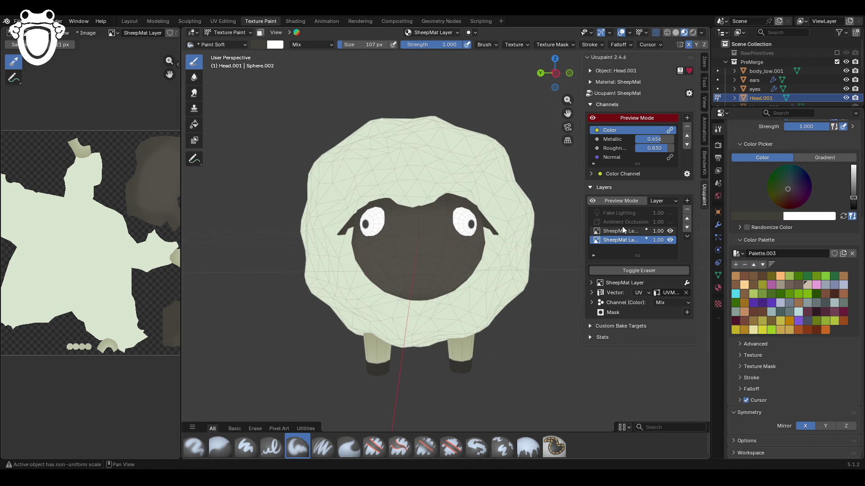
{"action": "left_click", "coordinate": [320, 453]}
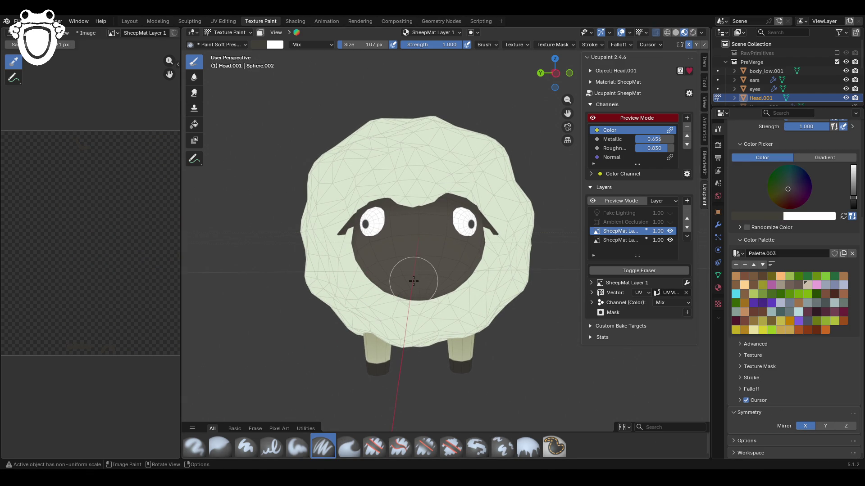
{"action": "mouse_move", "coordinate": [407, 233]}
{"action": "left_mouse_down"}
{"action": "mouse_move", "coordinate": [419, 275]}
{"action": "mouse_move", "coordinate": [416, 255]}
{"action": "left_mouse_up"}
{"action": "left_click", "coordinate": [826, 426]}
Step: Mirror on Y, choose a pink brush colour, and set the brush size to 29 px
{"action": "left_click", "coordinate": [805, 426]}
{"action": "middle_click_drag", "start_coordinate": [484, 345], "coordinate": [447, 306]}
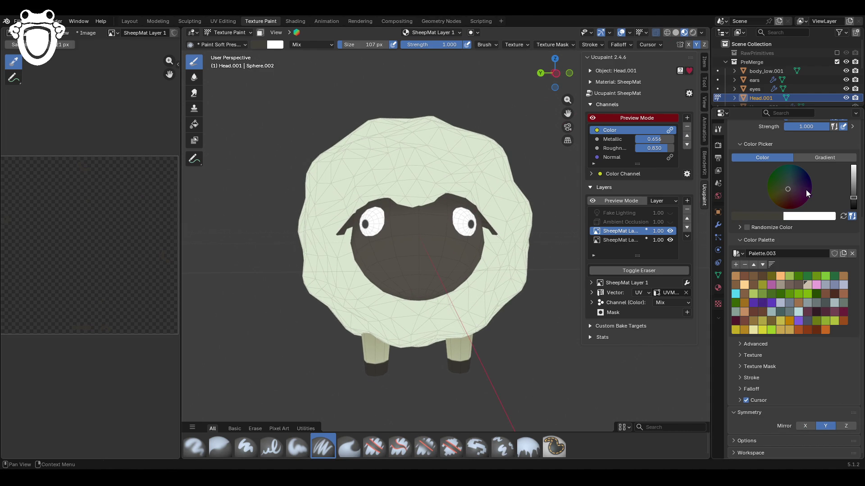
{"action": "scroll", "coordinate": [806, 190], "scroll_direction": "up", "scroll_amount": 5}
{"action": "left_click_drag", "start_coordinate": [788, 188], "coordinate": [792, 196]}
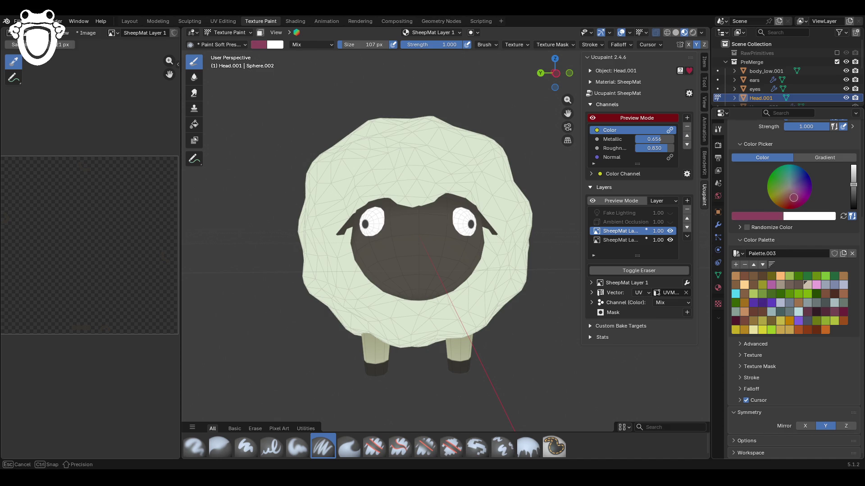
{"action": "scroll", "coordinate": [794, 197], "scroll_direction": "up", "scroll_amount": 3}
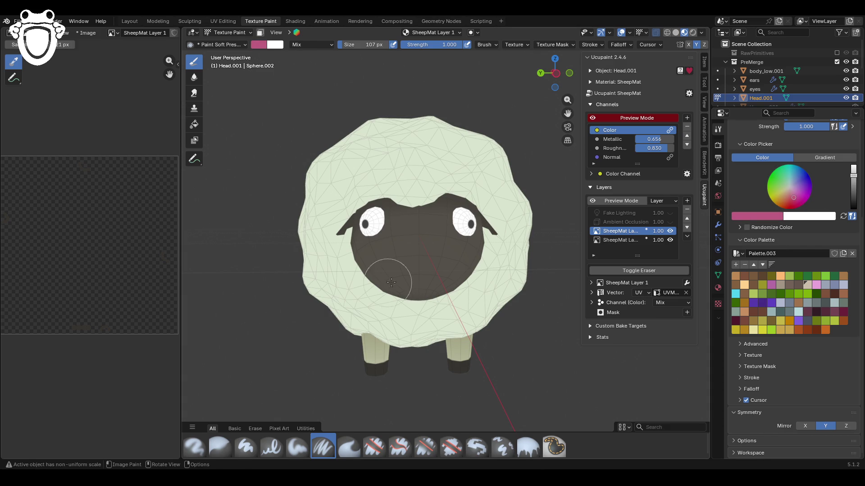
{"action": "scroll", "coordinate": [806, 194], "scroll_direction": "up", "scroll_amount": 4}
{"action": "left_click_drag", "start_coordinate": [806, 188], "coordinate": [795, 189]}
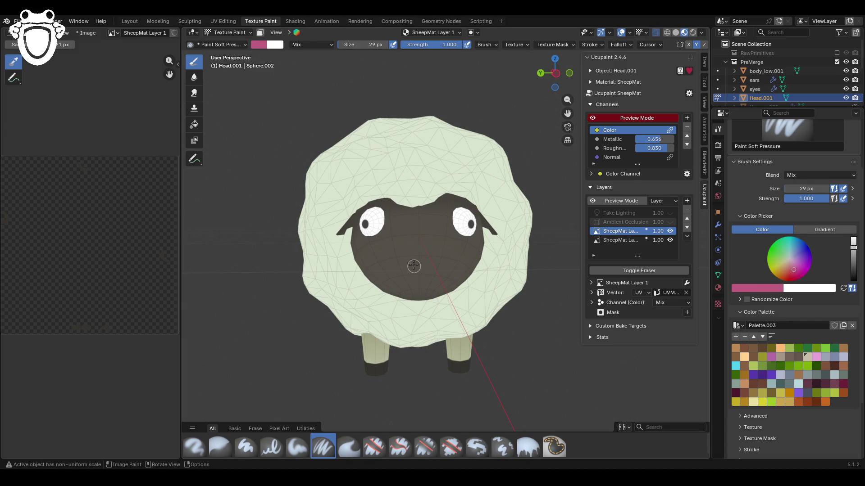
Step: Try and undo pink nose strokes, then lighten the pink brush colour
{"action": "mouse_move", "coordinate": [419, 250]}
{"action": "left_mouse_down"}
{"action": "mouse_move", "coordinate": [404, 256]}
{"action": "mouse_move", "coordinate": [425, 260]}
{"action": "left_mouse_up"}
{"action": "key", "text": "ctrl+z"}
{"action": "key", "text": "ctrl+z"}
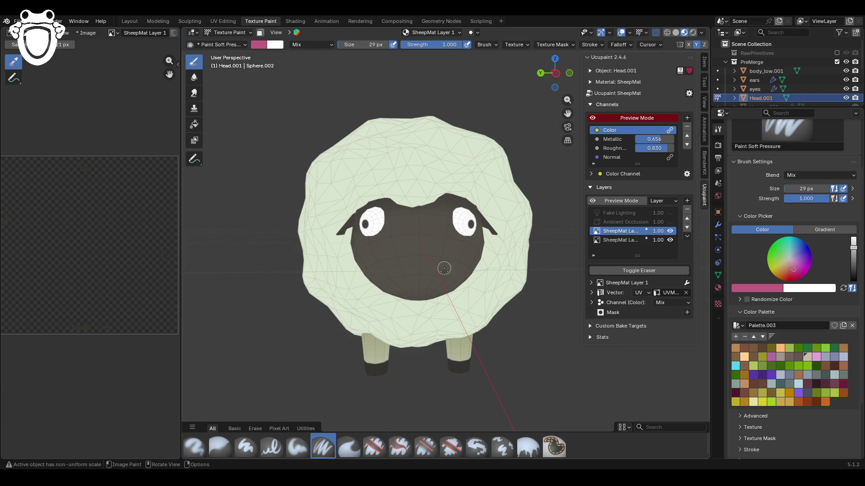
{"action": "left_click_drag", "start_coordinate": [410, 258], "coordinate": [400, 258]}
{"action": "key", "text": "ctrl+z"}
{"action": "left_click_drag", "start_coordinate": [853, 248], "coordinate": [853, 240]}
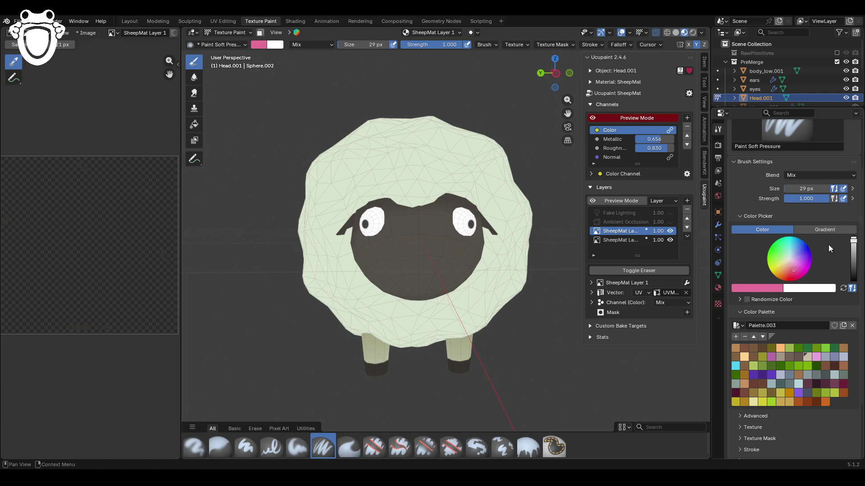
{"action": "left_click_drag", "start_coordinate": [794, 272], "coordinate": [792, 266]}
{"action": "middle_click_drag", "start_coordinate": [468, 253], "coordinate": [483, 254]}
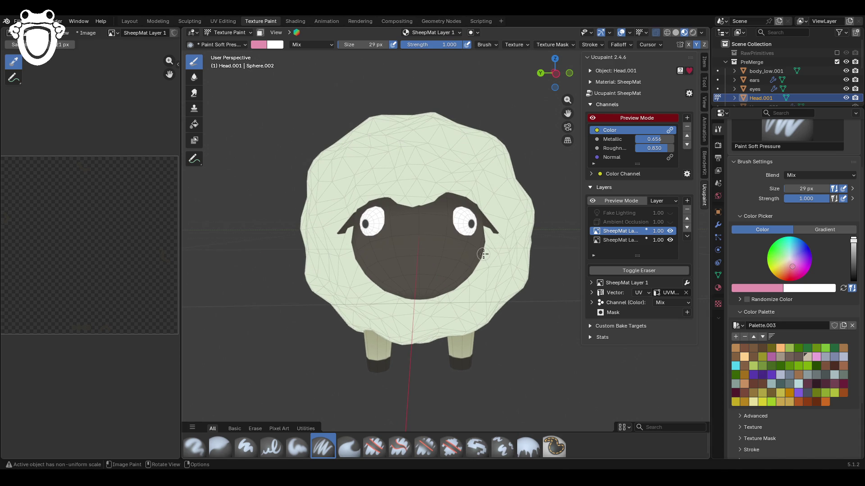
Step: Paint a light pink nose on the sheep's dark face
{"action": "left_click_drag", "start_coordinate": [413, 254], "coordinate": [414, 254]}
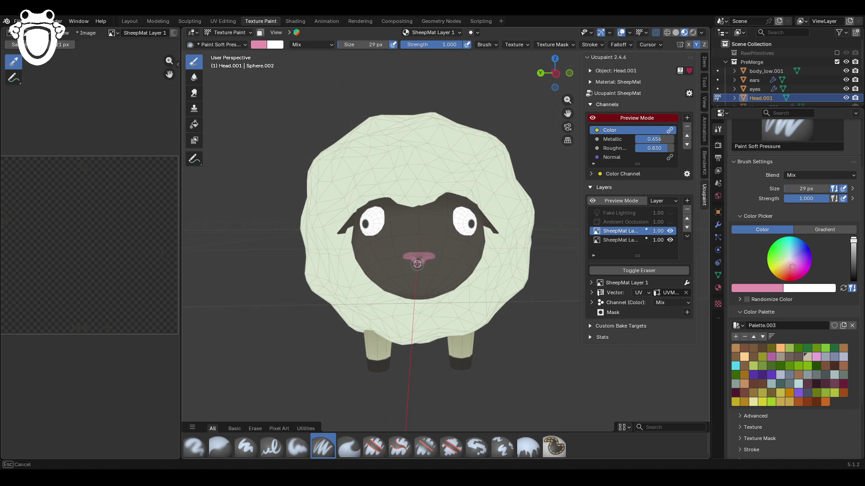
{"action": "left_click_drag", "start_coordinate": [419, 264], "coordinate": [416, 266]}
{"action": "middle_click_drag", "start_coordinate": [422, 235], "coordinate": [434, 213]}
{"action": "left_click_drag", "start_coordinate": [414, 256], "coordinate": [427, 256]}
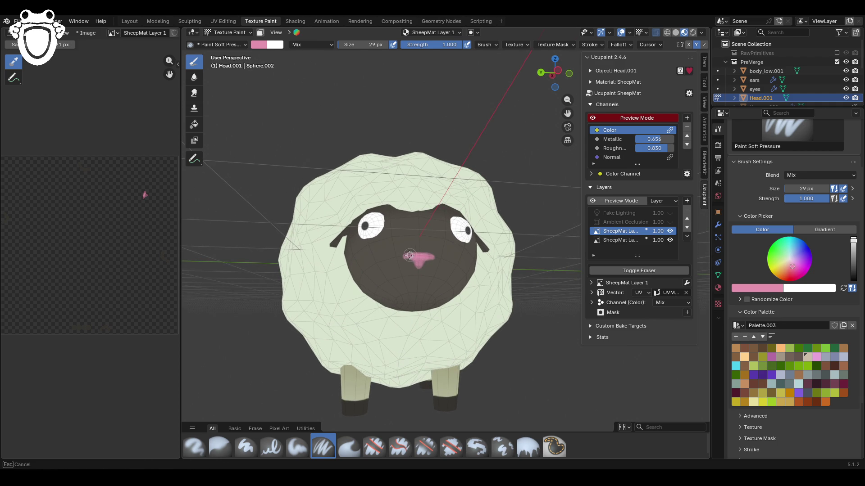
{"action": "left_click_drag", "start_coordinate": [408, 256], "coordinate": [413, 259]}
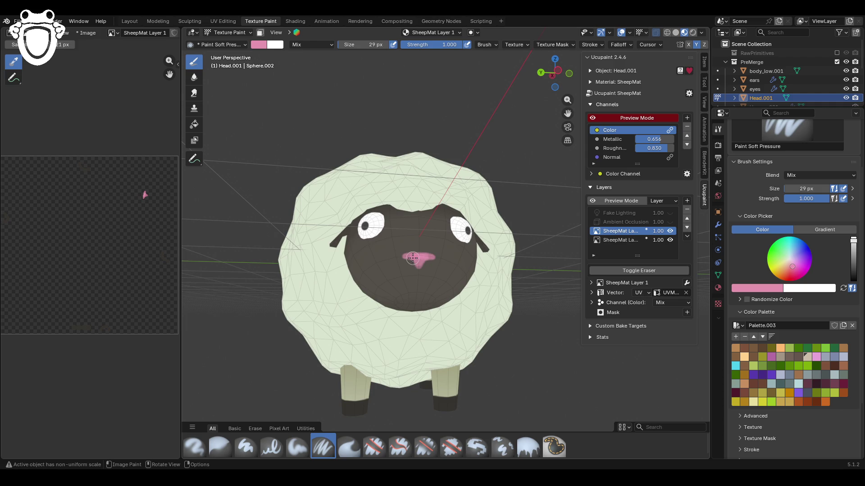
Step: Darken the pink slightly and paint an inverted-V mouth under the nose
{"action": "left_click_drag", "start_coordinate": [853, 262], "coordinate": [853, 253]}
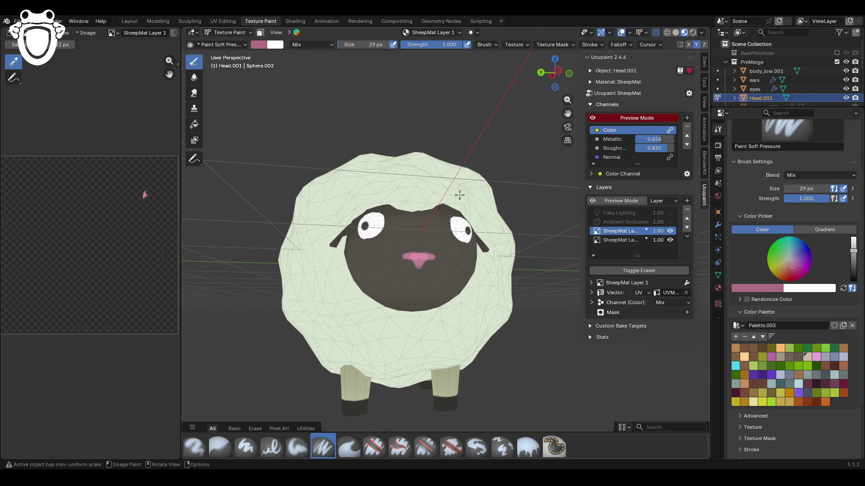
{"action": "mouse_move", "coordinate": [413, 283]}
{"action": "left_mouse_down"}
{"action": "mouse_move", "coordinate": [418, 270]}
{"action": "mouse_move", "coordinate": [422, 281]}
{"action": "left_mouse_up"}
{"action": "scroll", "coordinate": [457, 150], "scroll_direction": "down", "scroll_amount": 6}
{"action": "mouse_move", "coordinate": [489, 202]}
{"action": "middle_mouse_down"}
{"action": "mouse_move", "coordinate": [472, 246]}
{"action": "mouse_move", "coordinate": [412, 169]}
{"action": "middle_mouse_up"}
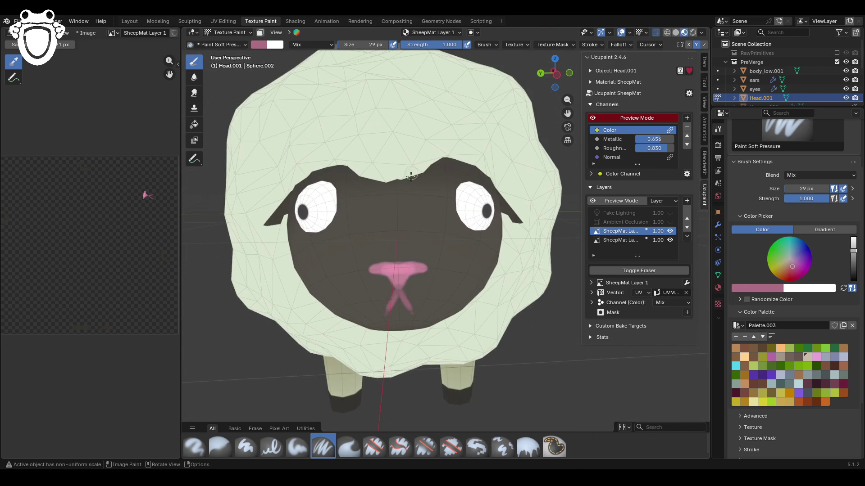
Step: Undo the pink mouth, darken the brush colour, and paint faint mouth lines below the nose
{"action": "key", "text": "ctrl+z"}
{"action": "middle_click_drag", "start_coordinate": [410, 218], "coordinate": [446, 208]}
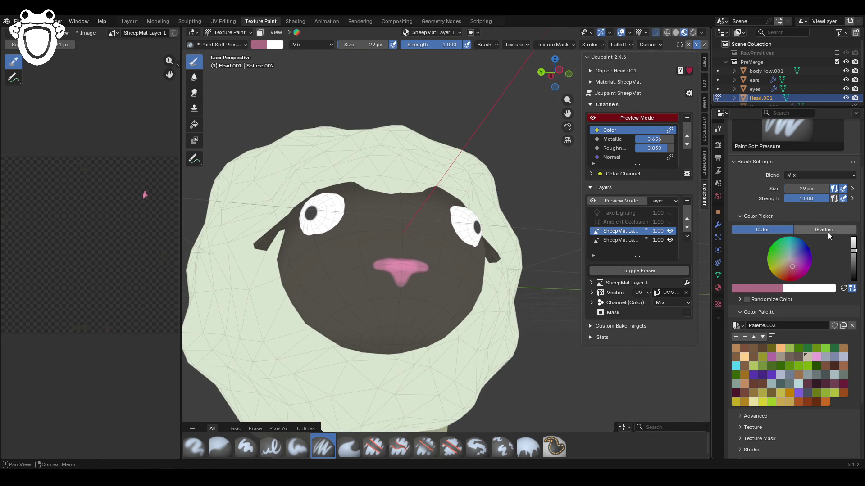
{"action": "left_click_drag", "start_coordinate": [792, 269], "coordinate": [792, 267]}
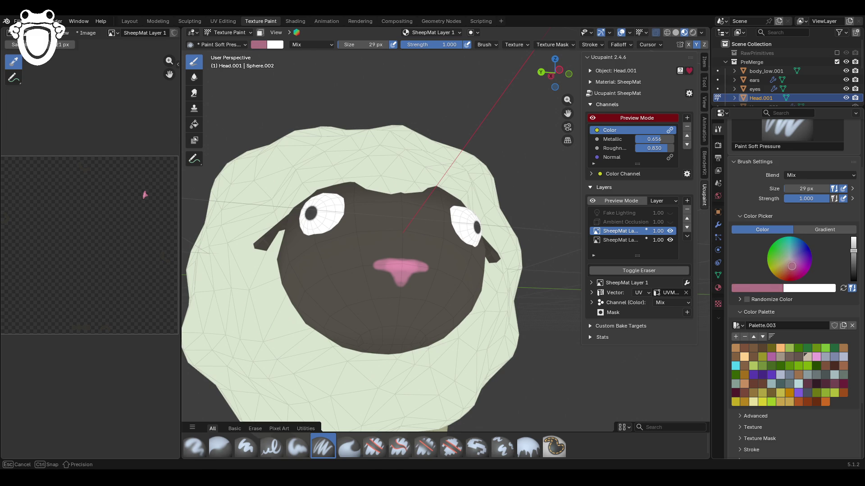
{"action": "left_click_drag", "start_coordinate": [853, 251], "coordinate": [852, 260]}
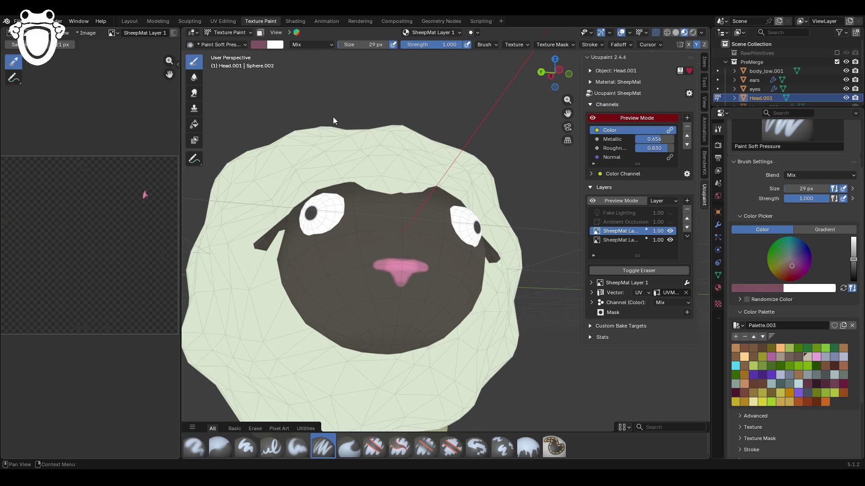
{"action": "left_click_drag", "start_coordinate": [393, 295], "coordinate": [378, 328]}
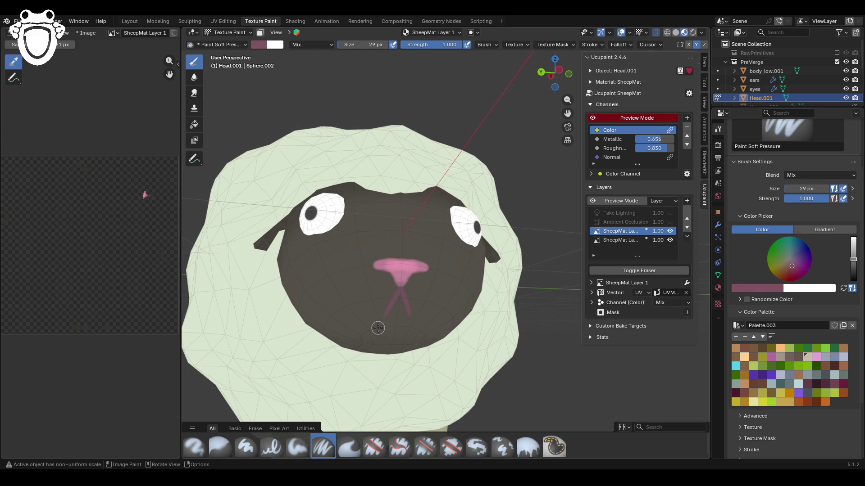
{"action": "mouse_move", "coordinate": [383, 326]}
{"action": "middle_mouse_down"}
{"action": "mouse_move", "coordinate": [315, 333]}
{"action": "mouse_move", "coordinate": [544, 308]}
{"action": "middle_mouse_up"}
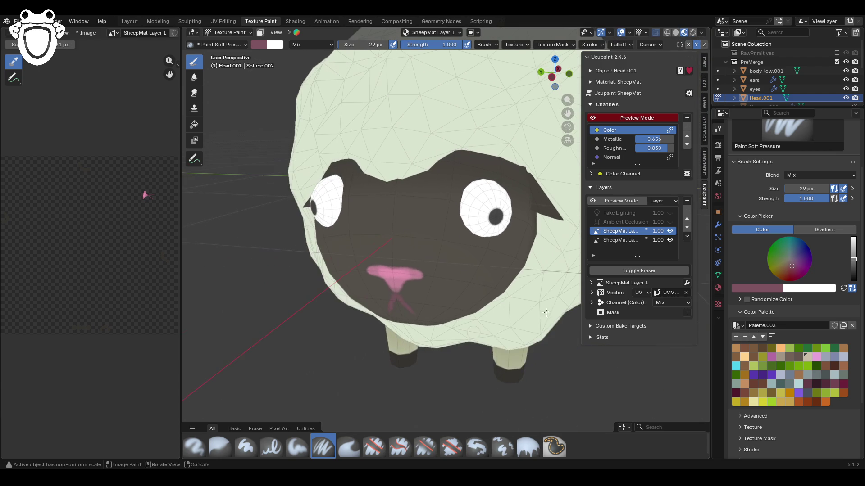
Step: Toggle the lower paint layer's visibility off and on to compare the result
{"action": "left_click", "coordinate": [669, 239]}
{"action": "left_click", "coordinate": [669, 239]}
{"action": "left_click", "coordinate": [669, 239]}
{"action": "left_click", "coordinate": [669, 239]}
{"action": "middle_click_drag", "start_coordinate": [559, 253], "coordinate": [833, 214]}
Step: Set the brush to black and repaint both legs of the inverted-V mouth under the nose
{"action": "left_click_drag", "start_coordinate": [853, 259], "coordinate": [854, 283]}
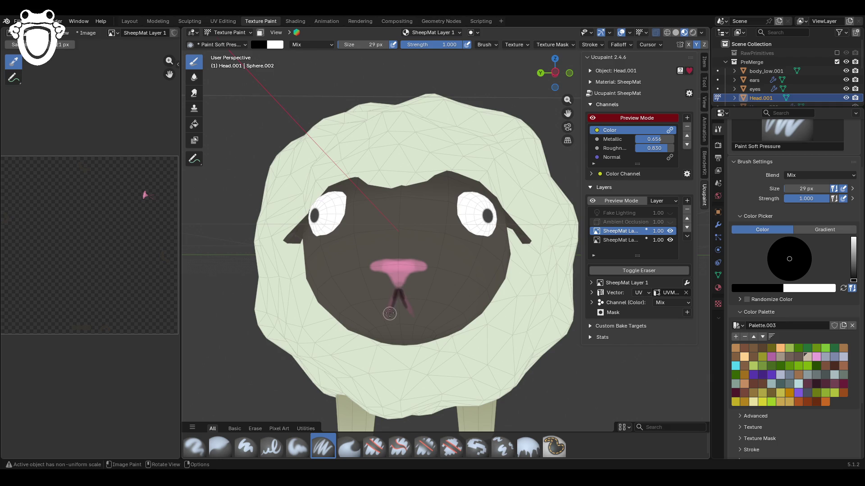
{"action": "left_click_drag", "start_coordinate": [390, 314], "coordinate": [408, 311]}
{"action": "key", "text": "ctrl+z"}
{"action": "mouse_move", "coordinate": [392, 292]}
{"action": "left_mouse_down"}
{"action": "mouse_move", "coordinate": [384, 319]}
{"action": "mouse_move", "coordinate": [411, 312]}
{"action": "mouse_move", "coordinate": [396, 292]}
{"action": "mouse_move", "coordinate": [389, 306]}
{"action": "mouse_move", "coordinate": [399, 278]}
{"action": "left_mouse_up"}
{"action": "scroll", "coordinate": [488, 161], "scroll_direction": "down", "scroll_amount": 8}
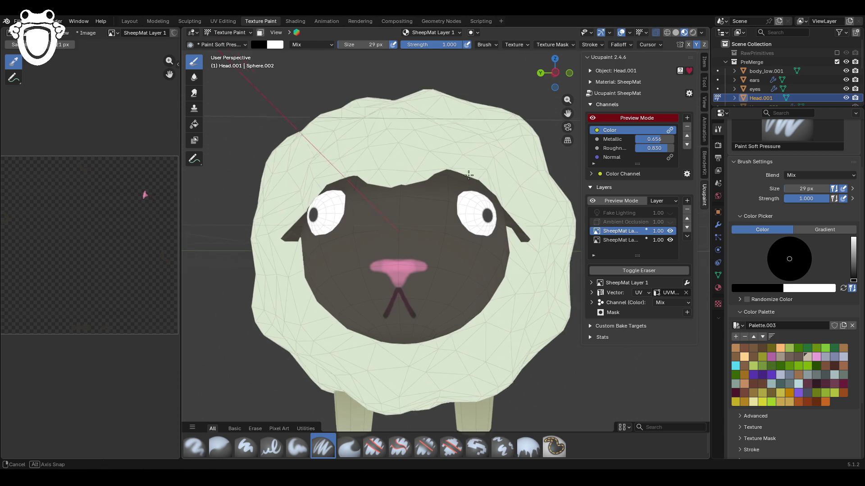
{"action": "middle_click_drag", "start_coordinate": [464, 252], "coordinate": [453, 268]}
{"action": "scroll", "coordinate": [453, 267], "scroll_direction": "up", "scroll_amount": 10}
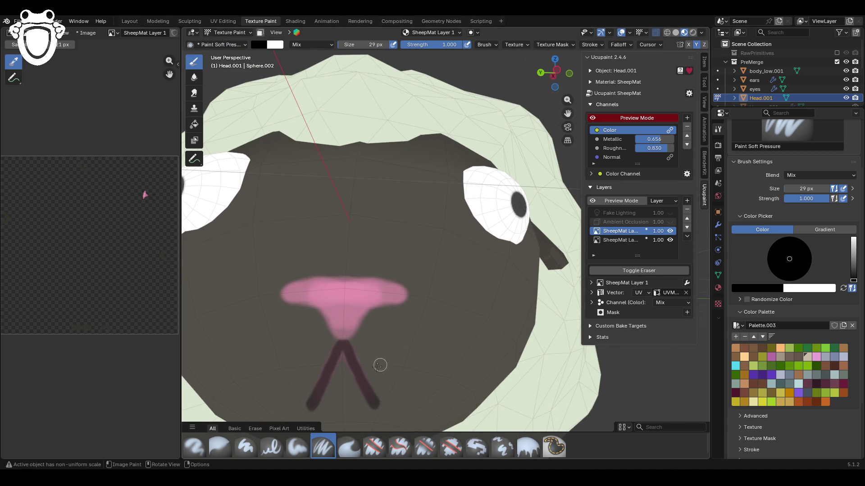
{"action": "mouse_move", "coordinate": [343, 345]}
{"action": "left_mouse_down"}
{"action": "mouse_move", "coordinate": [311, 408]}
{"action": "mouse_move", "coordinate": [347, 344]}
{"action": "left_mouse_up"}
Step: Make the lower SheepMat layer active
{"action": "mouse_move", "coordinate": [386, 183]}
{"action": "middle_mouse_down"}
{"action": "mouse_move", "coordinate": [395, 219]}
{"action": "mouse_move", "coordinate": [390, 207]}
{"action": "middle_mouse_up"}
{"action": "scroll", "coordinate": [389, 207], "scroll_direction": "down", "scroll_amount": 4}
{"action": "left_click", "coordinate": [629, 240]}
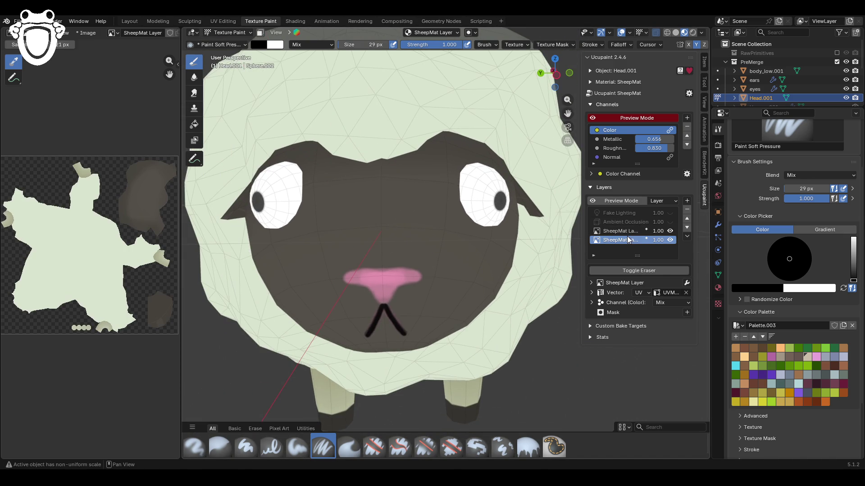
Step: With Paint Soft, sample the pale wool colour and paint over the nose's lower edge
{"action": "left_click", "coordinate": [297, 447]}
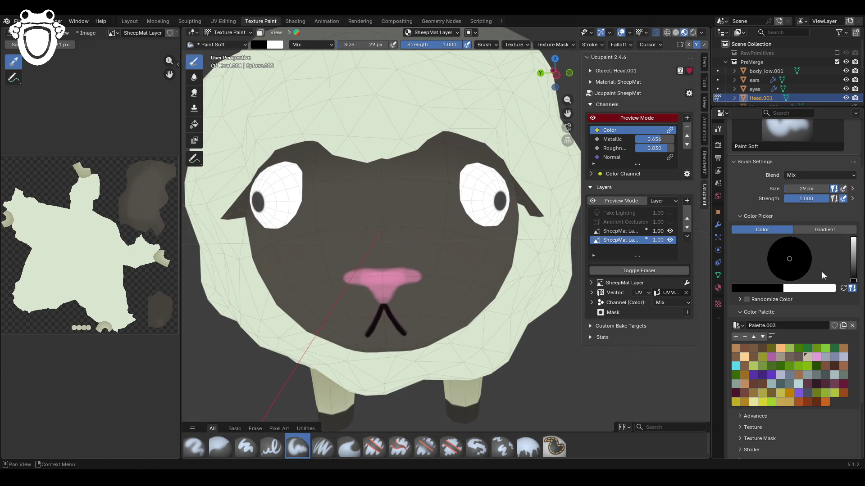
{"action": "left_click", "coordinate": [759, 288]}
{"action": "left_click", "coordinate": [774, 277]}
{"action": "left_click", "coordinate": [452, 132]}
{"action": "middle_click_drag", "start_coordinate": [440, 208], "coordinate": [394, 237]}
{"action": "mouse_move", "coordinate": [360, 273]}
{"action": "left_mouse_down"}
{"action": "mouse_move", "coordinate": [372, 289]}
{"action": "mouse_move", "coordinate": [350, 271]}
{"action": "mouse_move", "coordinate": [372, 287]}
{"action": "mouse_move", "coordinate": [378, 264]}
{"action": "left_mouse_up"}
Step: Trim the top of the nose with wool colour and touch up the pink from the front
{"action": "middle_click_drag", "start_coordinate": [423, 273], "coordinate": [412, 236]}
{"action": "left_click_drag", "start_coordinate": [408, 251], "coordinate": [414, 228]}
{"action": "middle_click_drag", "start_coordinate": [415, 227], "coordinate": [345, 200]}
{"action": "mouse_move", "coordinate": [467, 198]}
{"action": "left_mouse_down"}
{"action": "mouse_move", "coordinate": [461, 218]}
{"action": "mouse_move", "coordinate": [469, 230]}
{"action": "mouse_move", "coordinate": [471, 220]}
{"action": "mouse_move", "coordinate": [459, 225]}
{"action": "mouse_move", "coordinate": [484, 223]}
{"action": "mouse_move", "coordinate": [463, 215]}
{"action": "left_mouse_up"}
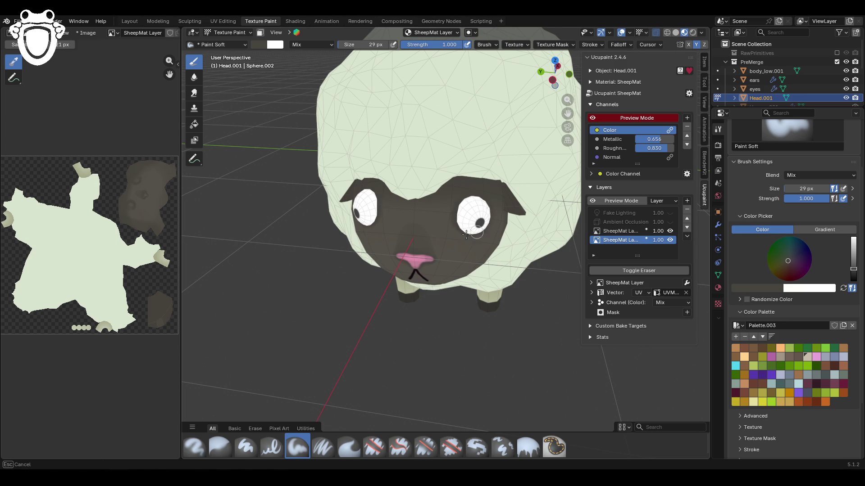
{"action": "mouse_move", "coordinate": [427, 259]}
{"action": "middle_mouse_down"}
{"action": "mouse_move", "coordinate": [436, 252]}
{"action": "mouse_move", "coordinate": [469, 288]}
{"action": "mouse_move", "coordinate": [479, 280]}
{"action": "mouse_move", "coordinate": [476, 294]}
{"action": "middle_mouse_up"}
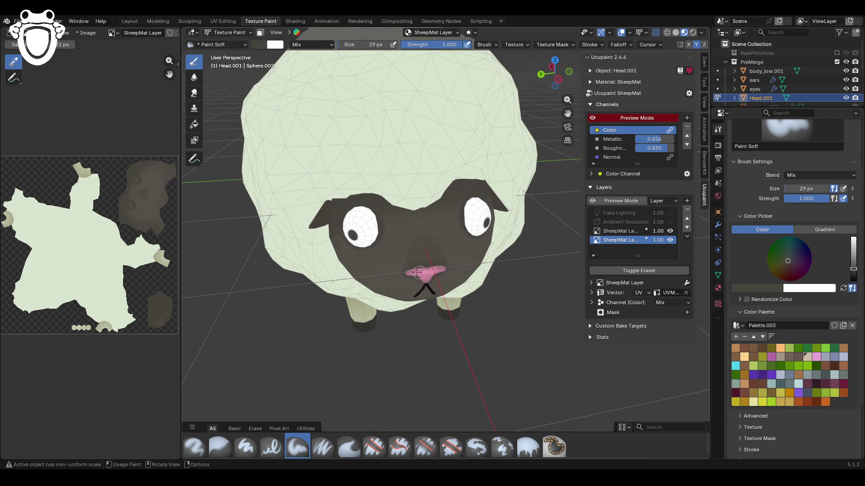
{"action": "left_click_drag", "start_coordinate": [430, 261], "coordinate": [429, 260]}
{"action": "mouse_move", "coordinate": [429, 260]}
{"action": "middle_mouse_down"}
{"action": "mouse_move", "coordinate": [379, 258]}
{"action": "mouse_move", "coordinate": [394, 266]}
{"action": "middle_mouse_up"}
{"action": "left_click", "coordinate": [245, 34]}
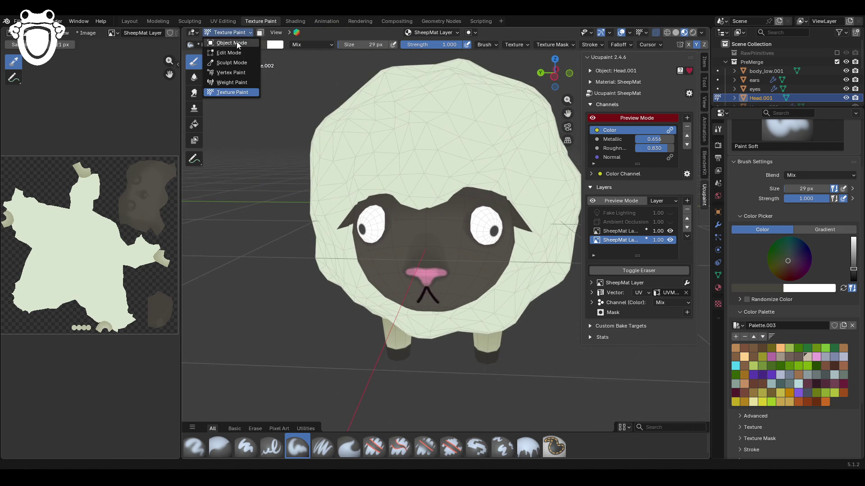
Step: Go through Object Mode back to Texture Paint on the eyes, targeting the lower SheepMat layer
{"action": "left_click", "coordinate": [237, 42]}
{"action": "left_click", "coordinate": [227, 32]}
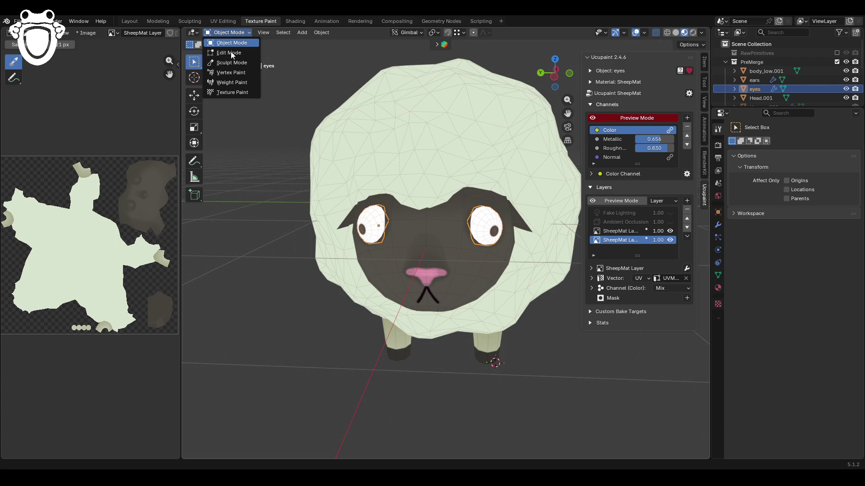
{"action": "left_click", "coordinate": [221, 91]}
{"action": "left_click", "coordinate": [625, 231]}
{"action": "left_click", "coordinate": [620, 241]}
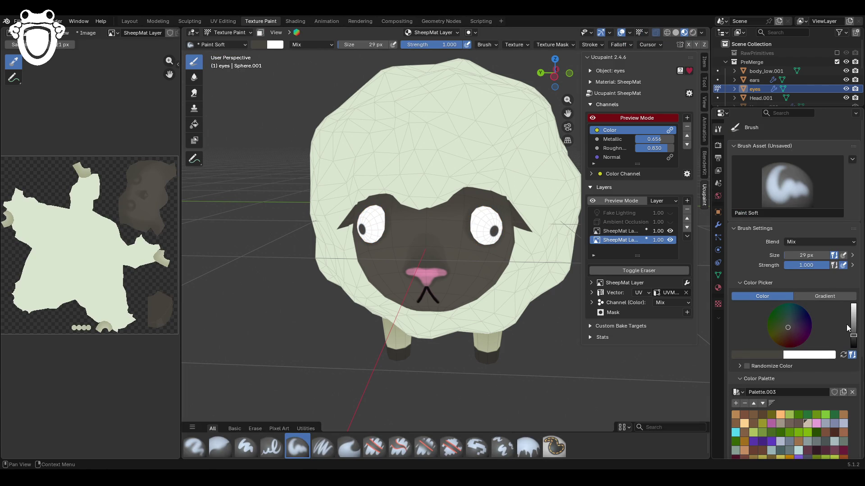
Step: Fill the eyes with a flat light cream colour using the Fill tool, then whiten it
{"action": "left_click_drag", "start_coordinate": [852, 325], "coordinate": [852, 304]}
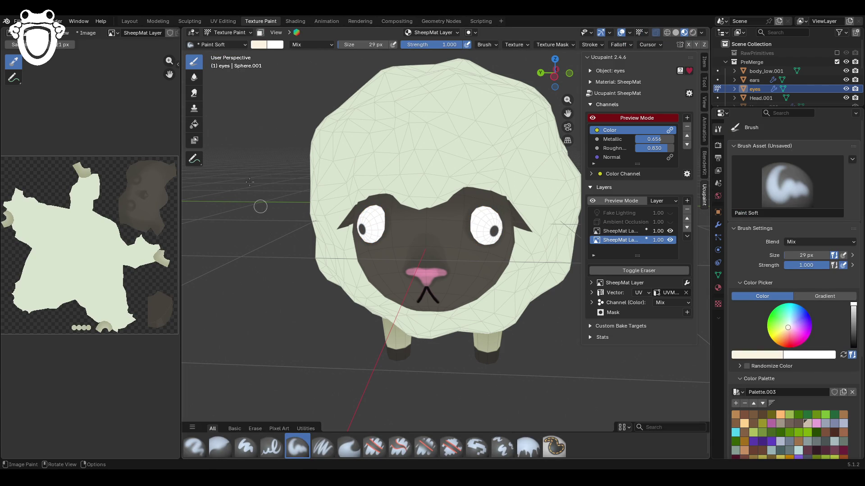
{"action": "left_click", "coordinate": [194, 125]}
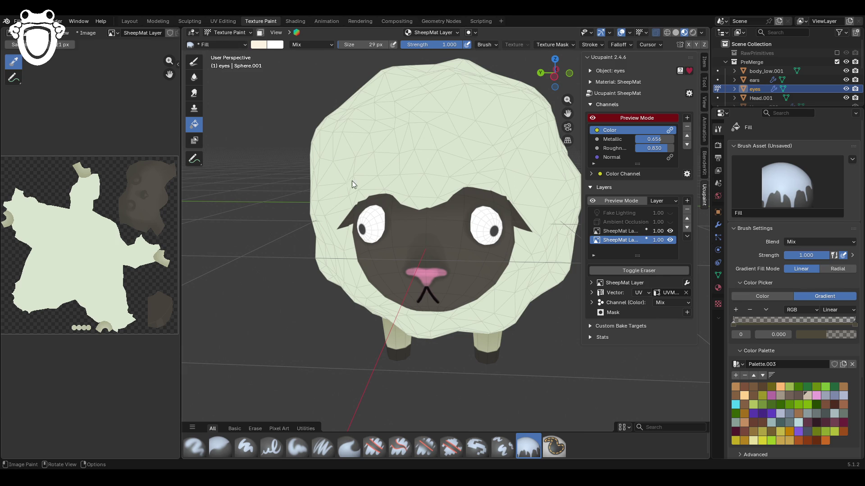
{"action": "left_click", "coordinate": [243, 35]}
{"action": "left_click", "coordinate": [244, 43]}
{"action": "left_click", "coordinate": [247, 33]}
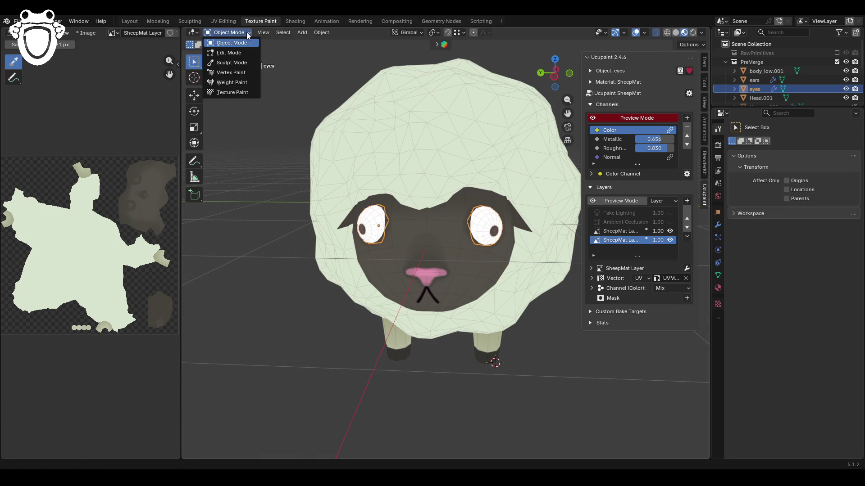
{"action": "left_click", "coordinate": [234, 92]}
{"action": "scroll", "coordinate": [495, 270], "scroll_direction": "down", "scroll_amount": 3}
{"action": "left_click", "coordinate": [747, 291]}
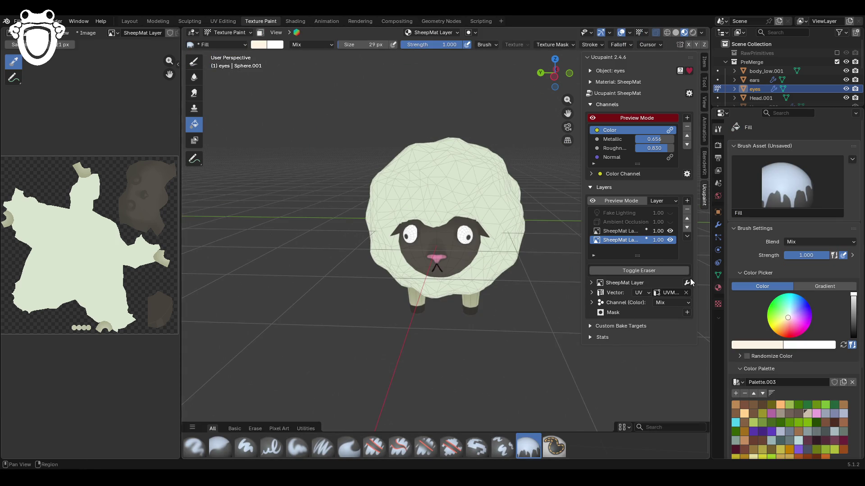
{"action": "scroll", "coordinate": [494, 218], "scroll_direction": "up", "scroll_amount": 3}
{"action": "left_click", "coordinate": [494, 219]}
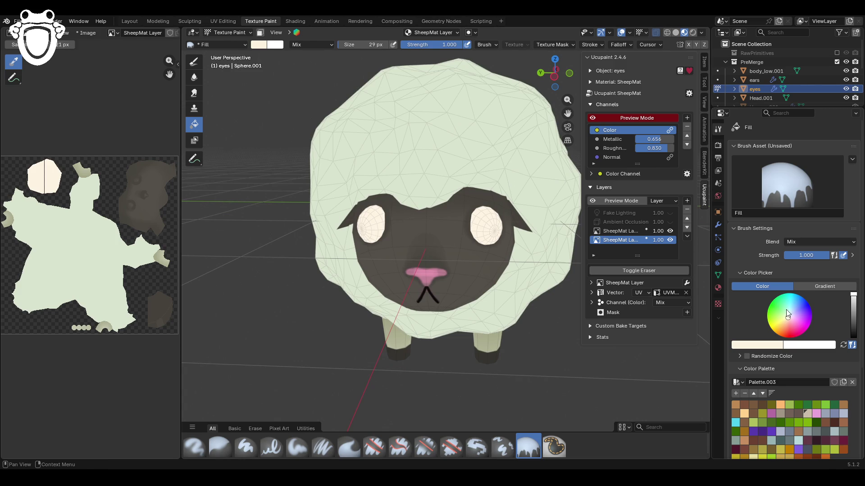
{"action": "left_click_drag", "start_coordinate": [788, 318], "coordinate": [788, 317]}
{"action": "middle_click_drag", "start_coordinate": [496, 256], "coordinate": [625, 250], "text": "shift"}
Step: Toggle the second SheepMat layer, select SheepMat Layer 1, and choose the Paint Hard brush
{"action": "left_click", "coordinate": [670, 240]}
{"action": "left_click", "coordinate": [670, 241]}
{"action": "middle_click_drag", "start_coordinate": [563, 253], "coordinate": [496, 253]}
{"action": "left_click", "coordinate": [644, 233]}
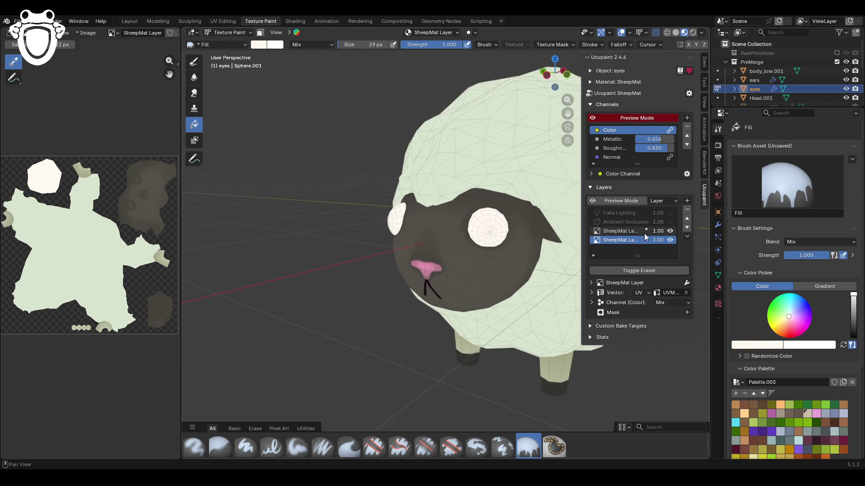
{"action": "left_click", "coordinate": [258, 449]}
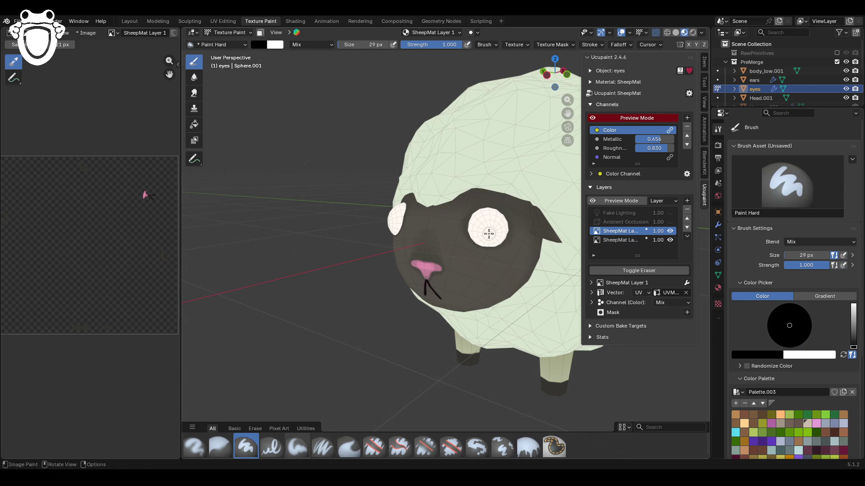
Step: Enable the Fake Lighting layer and select it to show its settings
{"action": "mouse_move", "coordinate": [490, 233]}
{"action": "middle_mouse_down"}
{"action": "mouse_move", "coordinate": [436, 252]}
{"action": "mouse_move", "coordinate": [448, 266]}
{"action": "mouse_move", "coordinate": [435, 268]}
{"action": "middle_mouse_up"}
{"action": "scroll", "coordinate": [436, 252], "scroll_direction": "down", "scroll_amount": 8}
{"action": "left_click", "coordinate": [669, 213]}
{"action": "scroll", "coordinate": [435, 268], "scroll_direction": "up", "scroll_amount": 6}
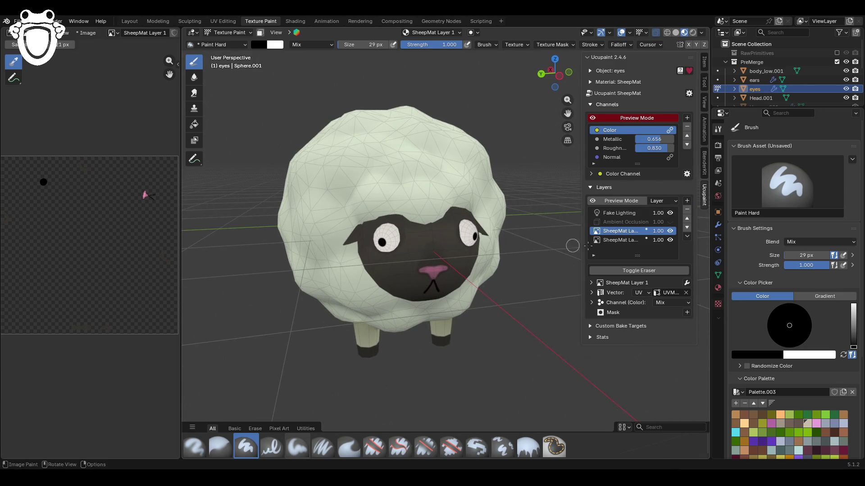
{"action": "left_click", "coordinate": [615, 214]}
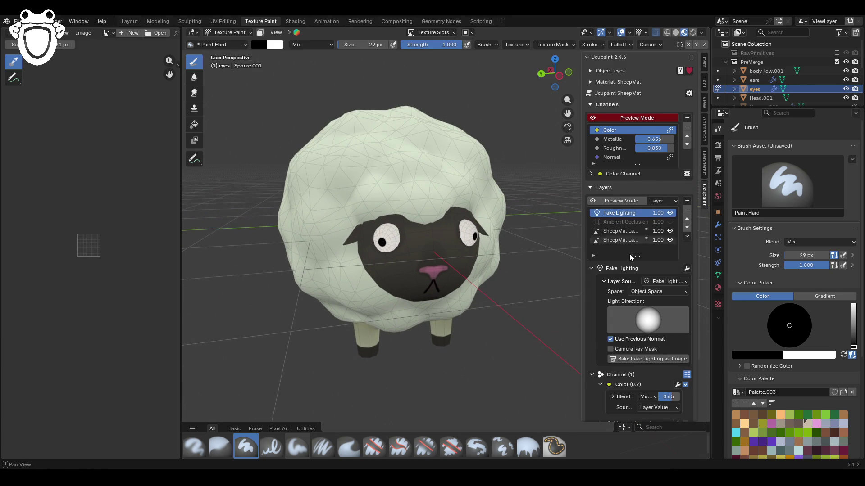
Step: Expand the fake lighting's Channel (1) settings and lower its colour blend to 0.40
{"action": "left_click", "coordinate": [592, 375]}
{"action": "mouse_move", "coordinate": [426, 290]}
{"action": "middle_mouse_down"}
{"action": "mouse_move", "coordinate": [412, 305]}
{"action": "mouse_move", "coordinate": [462, 264]}
{"action": "mouse_move", "coordinate": [400, 299]}
{"action": "mouse_move", "coordinate": [500, 303]}
{"action": "middle_mouse_up"}
{"action": "scroll", "coordinate": [399, 299], "scroll_direction": "down", "scroll_amount": 5}
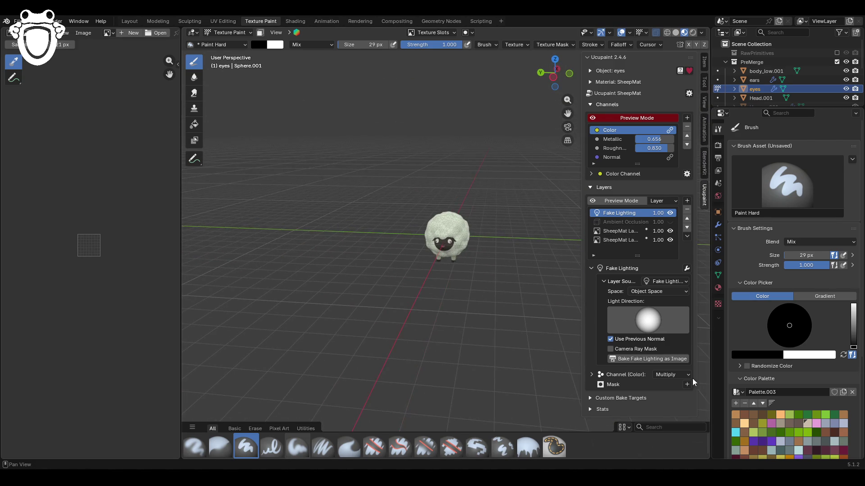
{"action": "left_click", "coordinate": [594, 375]}
{"action": "left_click_drag", "start_coordinate": [669, 396], "coordinate": [657, 397]}
{"action": "mouse_move", "coordinate": [423, 266]}
{"action": "middle_mouse_down"}
{"action": "mouse_move", "coordinate": [433, 267]}
{"action": "mouse_move", "coordinate": [347, 279]}
{"action": "mouse_move", "coordinate": [405, 283]}
{"action": "mouse_move", "coordinate": [462, 309]}
{"action": "middle_mouse_up"}
{"action": "scroll", "coordinate": [433, 267], "scroll_direction": "up", "scroll_amount": 3}
{"action": "mouse_move", "coordinate": [483, 231]}
{"action": "middle_mouse_down"}
{"action": "mouse_move", "coordinate": [307, 242]}
{"action": "mouse_move", "coordinate": [375, 244]}
{"action": "middle_mouse_up"}
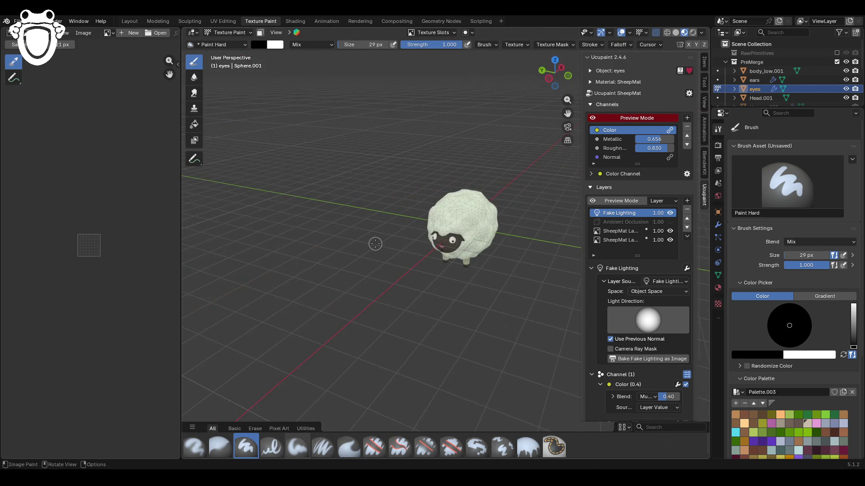
{"action": "scroll", "coordinate": [370, 256], "scroll_direction": "down", "scroll_amount": 2}
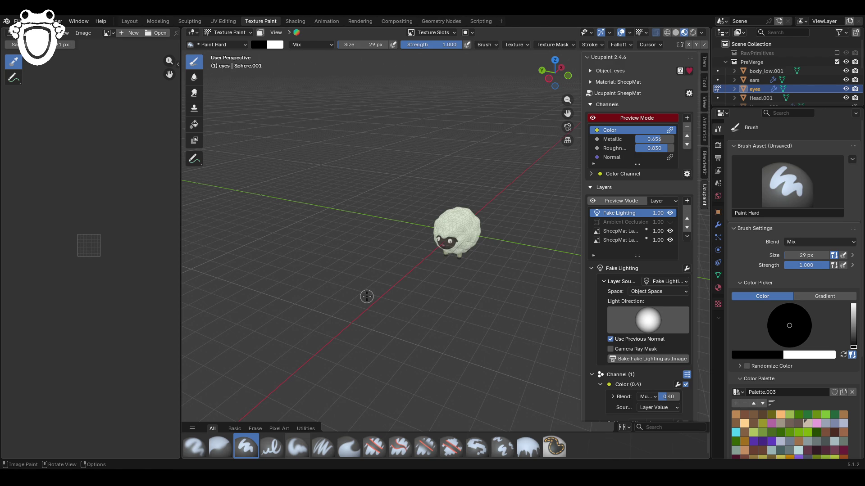
{"action": "mouse_move", "coordinate": [366, 296]}
{"action": "middle_mouse_down"}
{"action": "mouse_move", "coordinate": [423, 267]}
{"action": "mouse_move", "coordinate": [467, 204]}
{"action": "mouse_move", "coordinate": [492, 346]}
{"action": "mouse_move", "coordinate": [421, 430]}
{"action": "mouse_move", "coordinate": [462, 345]}
{"action": "mouse_move", "coordinate": [390, 349]}
{"action": "mouse_move", "coordinate": [541, 347]}
{"action": "mouse_move", "coordinate": [495, 270]}
{"action": "mouse_move", "coordinate": [473, 183]}
{"action": "mouse_move", "coordinate": [431, 258]}
{"action": "mouse_move", "coordinate": [396, 253]}
{"action": "middle_mouse_up"}
Step: Save sheep_rig.blend, select the ears in Object Mode, and switch them to Edit Mode
{"action": "key", "text": "ctrl+s"}
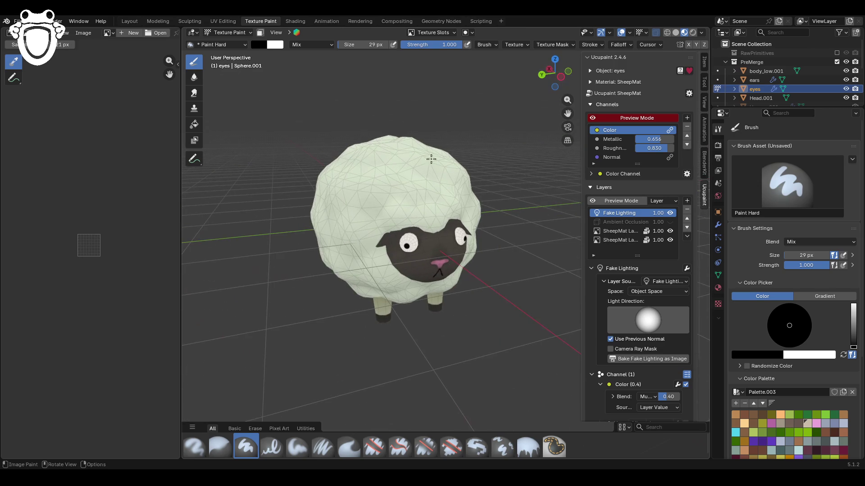
{"action": "left_click", "coordinate": [225, 32]}
{"action": "left_click", "coordinate": [223, 40]}
{"action": "left_click", "coordinate": [388, 241]}
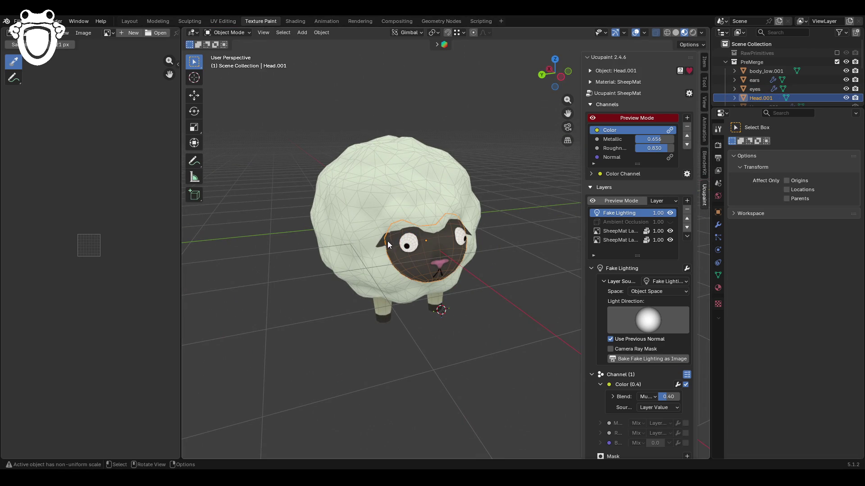
{"action": "left_click", "coordinate": [232, 34]}
{"action": "left_click", "coordinate": [232, 92]}
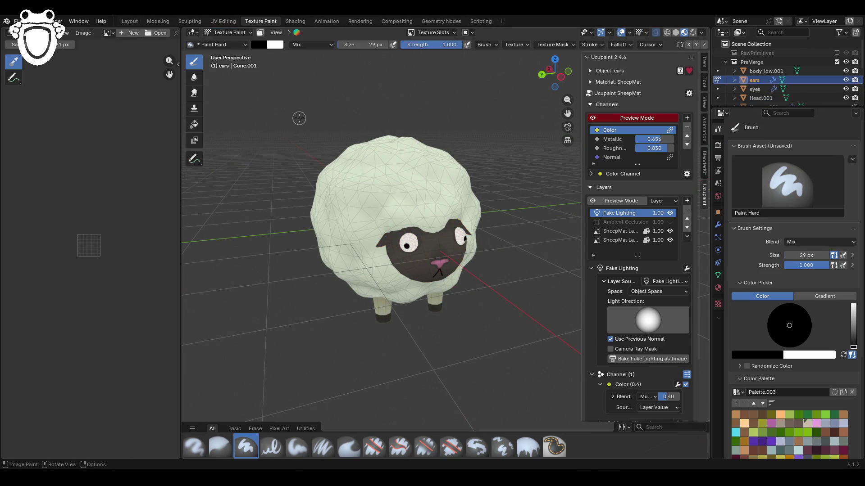
{"action": "left_click", "coordinate": [227, 32]}
{"action": "left_click", "coordinate": [225, 50]}
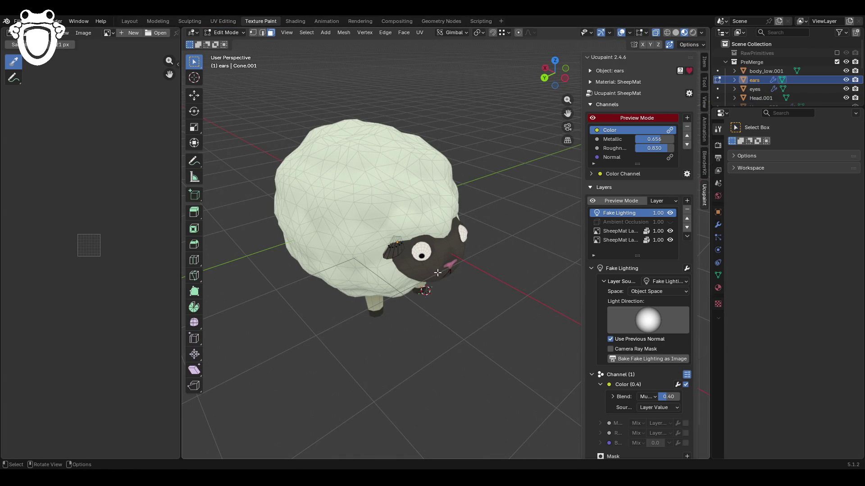
Step: Select all ear faces, return to Texture Paint with face masking on, and hide Fake Lighting
{"action": "key", "text": "a"}
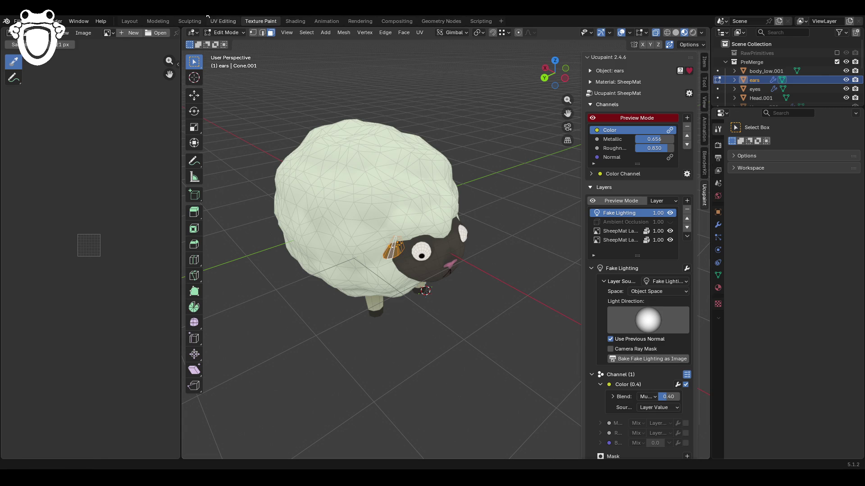
{"action": "left_click", "coordinate": [219, 32]}
{"action": "left_click", "coordinate": [229, 95]}
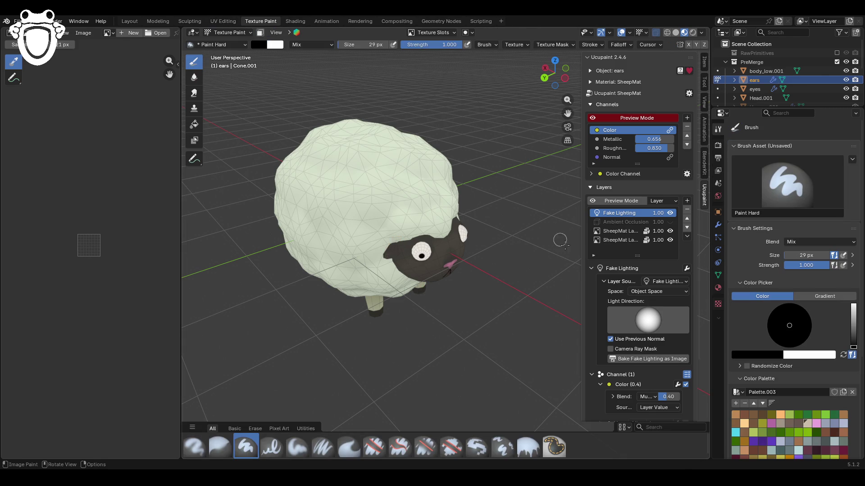
{"action": "left_click", "coordinate": [260, 32]}
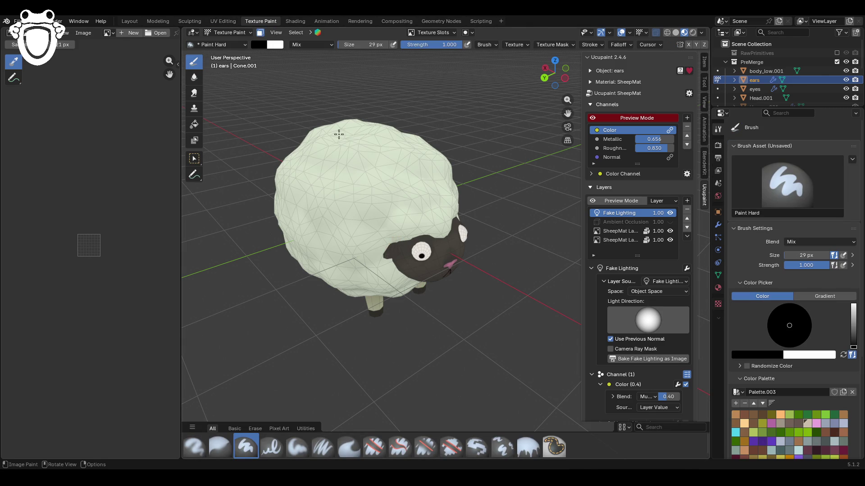
{"action": "left_click", "coordinate": [670, 213]}
{"action": "middle_click_drag", "start_coordinate": [497, 232], "coordinate": [450, 234]}
Step: Eyedrop the nose's pink as brush colour and switch to the Fill tool
{"action": "left_click", "coordinate": [760, 354]}
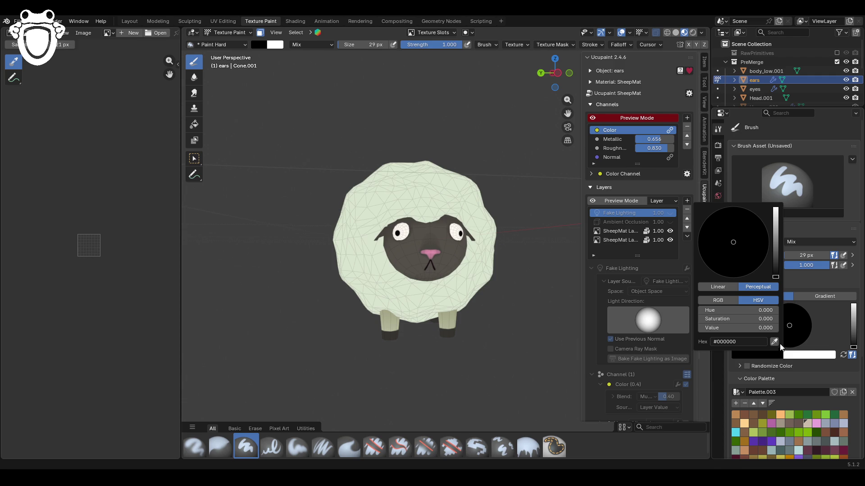
{"action": "left_click", "coordinate": [775, 342]}
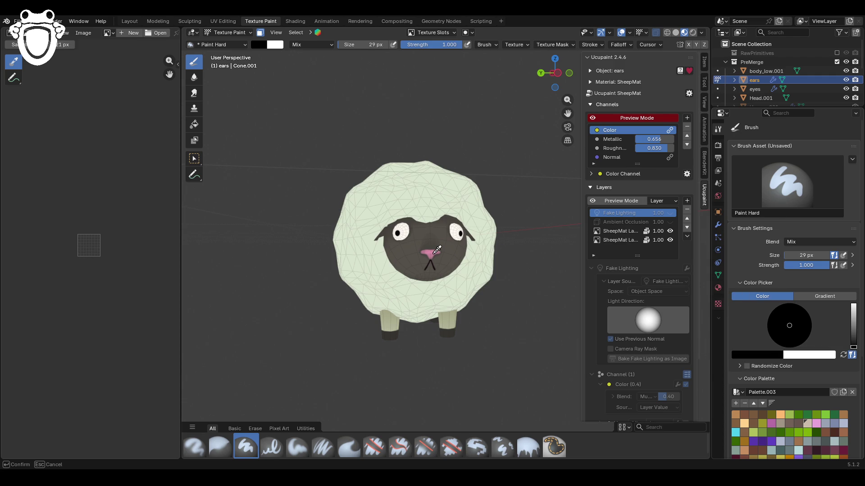
{"action": "left_click", "coordinate": [437, 249]}
{"action": "middle_click_drag", "start_coordinate": [434, 248], "coordinate": [373, 231]}
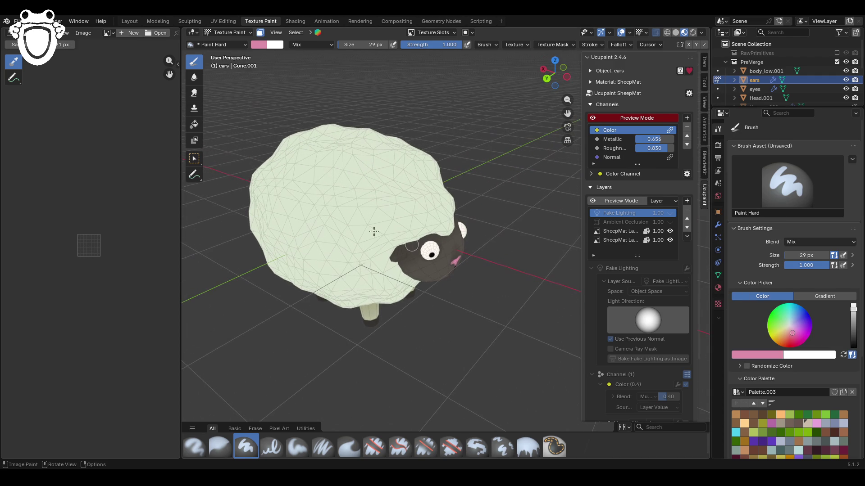
{"action": "left_click", "coordinate": [194, 124]}
{"action": "left_click", "coordinate": [767, 345]}
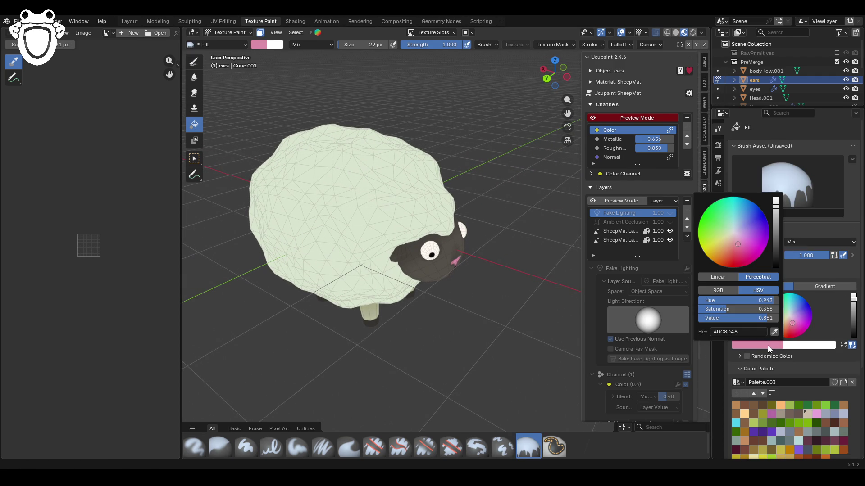
{"action": "left_click", "coordinate": [758, 332]}
{"action": "key", "text": "Return"}
Step: Make the fill a gradient with both stops set to pink #DC8DA8
{"action": "left_click", "coordinate": [825, 286]}
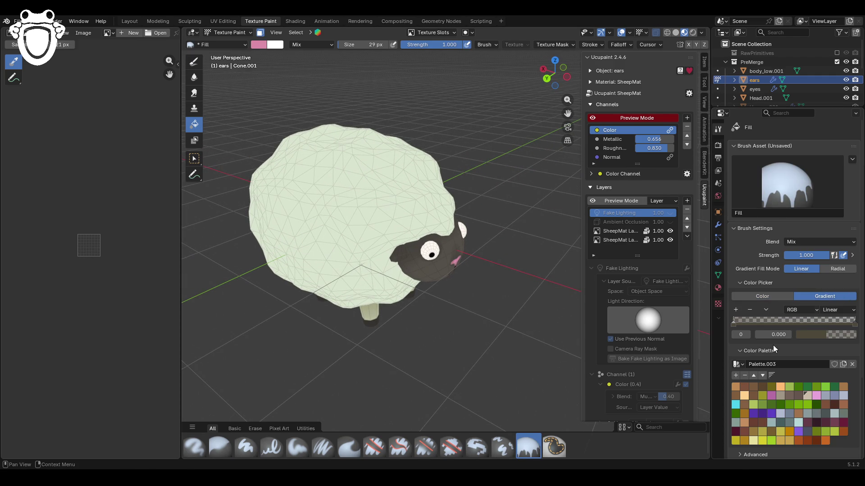
{"action": "left_click", "coordinate": [812, 334]}
{"action": "left_click", "coordinate": [802, 319]}
{"action": "type", "text": "#DC8DA8"}
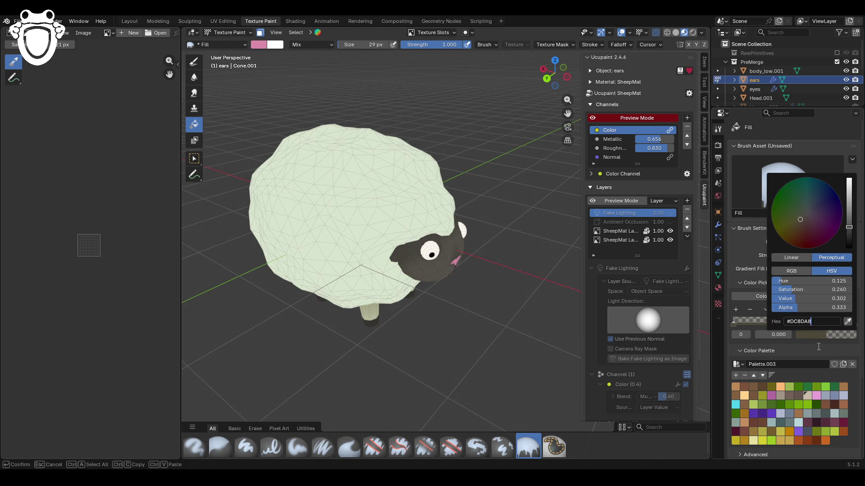
{"action": "key", "text": "Return"}
{"action": "left_click", "coordinate": [850, 328]}
{"action": "left_click", "coordinate": [817, 335]}
{"action": "left_click", "coordinate": [802, 319]}
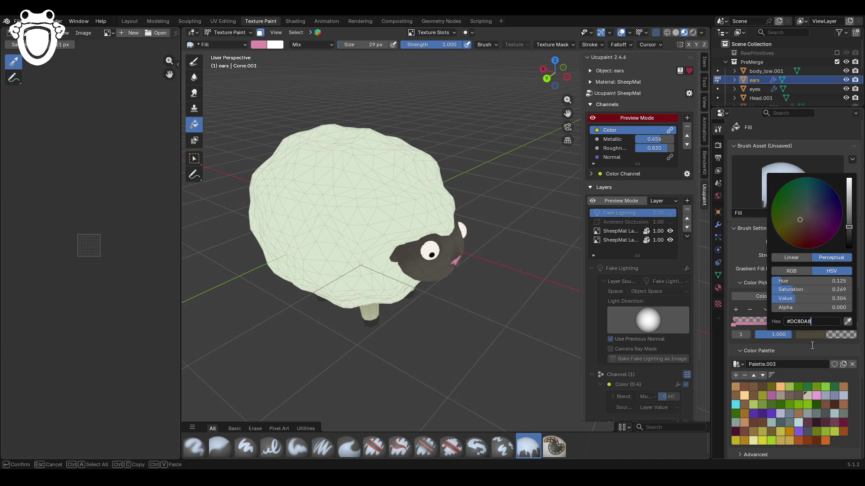
{"action": "key", "text": "ctrl+v"}
{"action": "key", "text": "Return"}
{"action": "left_click", "coordinate": [733, 325]}
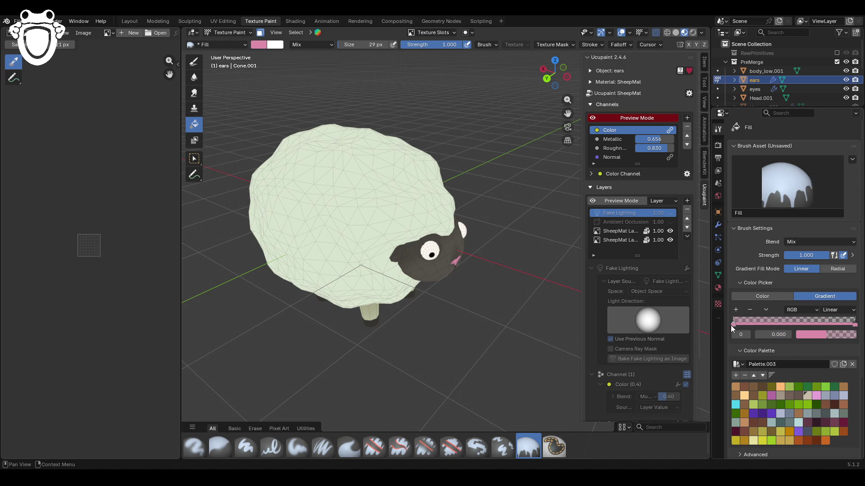
{"action": "left_click", "coordinate": [814, 335]}
{"action": "middle_click_drag", "start_coordinate": [393, 276], "coordinate": [515, 304]}
{"action": "scroll", "coordinate": [613, 237], "scroll_direction": "down", "scroll_amount": 2}
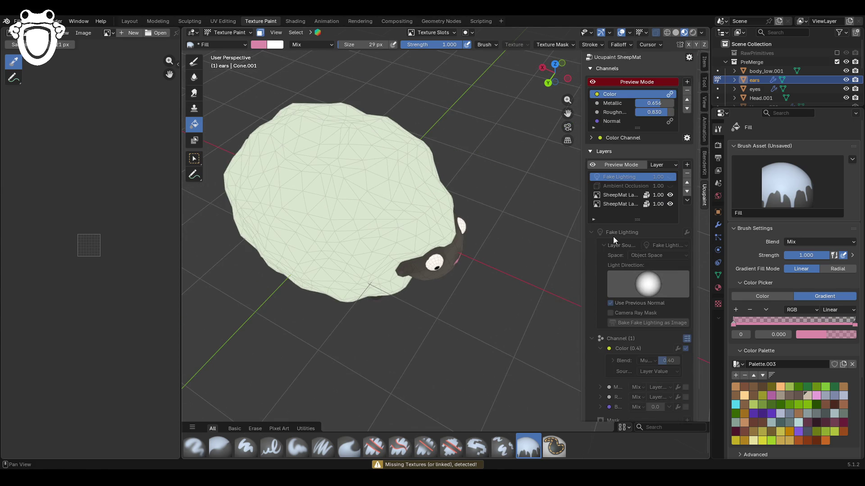
Step: Make the second SheepMat layer active and toggle the selected-faces paint mask off and back on
{"action": "left_click", "coordinate": [615, 204]}
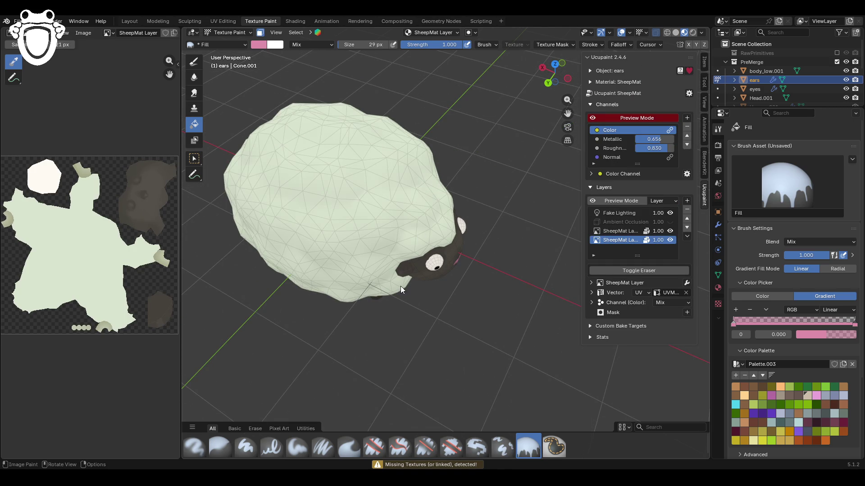
{"action": "mouse_move", "coordinate": [396, 241]}
{"action": "middle_mouse_down"}
{"action": "mouse_move", "coordinate": [328, 226]}
{"action": "mouse_move", "coordinate": [282, 228]}
{"action": "mouse_move", "coordinate": [407, 246]}
{"action": "mouse_move", "coordinate": [409, 236]}
{"action": "middle_mouse_up"}
{"action": "left_click", "coordinate": [260, 32]}
{"action": "left_click", "coordinate": [401, 260]}
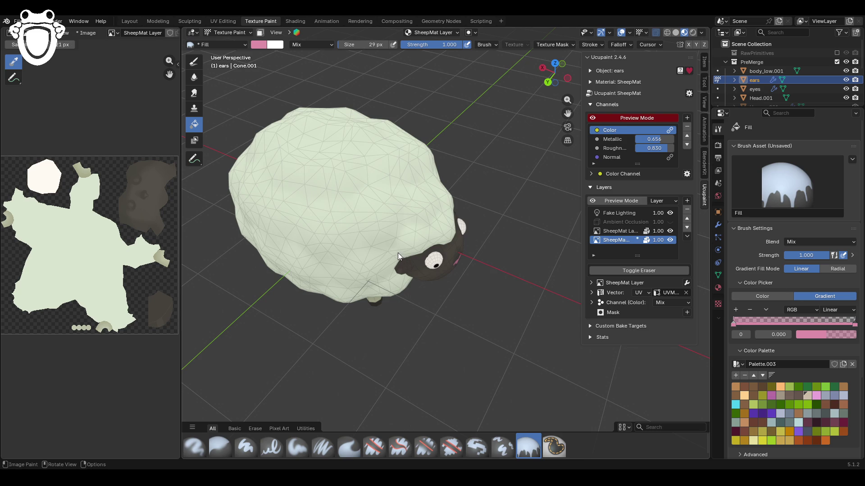
{"action": "left_click", "coordinate": [259, 33]}
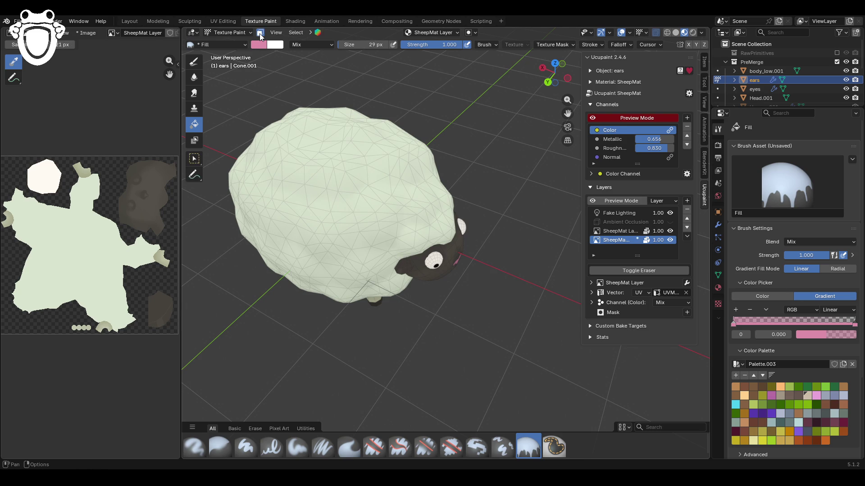
{"action": "middle_click_drag", "start_coordinate": [279, 77], "coordinate": [401, 284]}
{"action": "scroll", "coordinate": [403, 284], "scroll_direction": "up", "scroll_amount": 2}
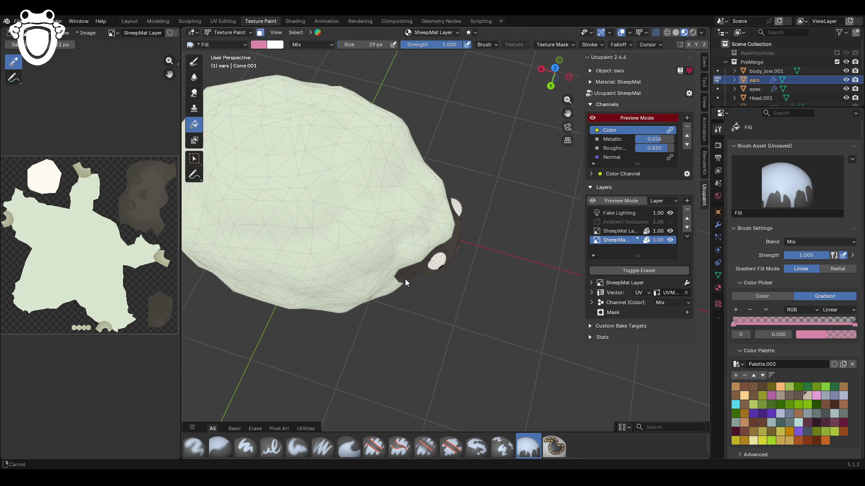
Step: Switch to the Paint Soft brush and pan the texture image to the face area
{"action": "left_click", "coordinate": [297, 447]}
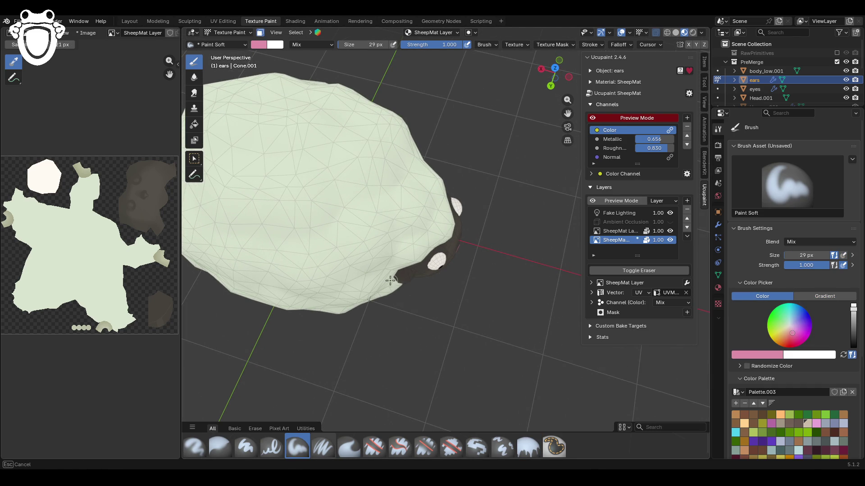
{"action": "scroll", "coordinate": [366, 293], "scroll_direction": "up", "scroll_amount": 2}
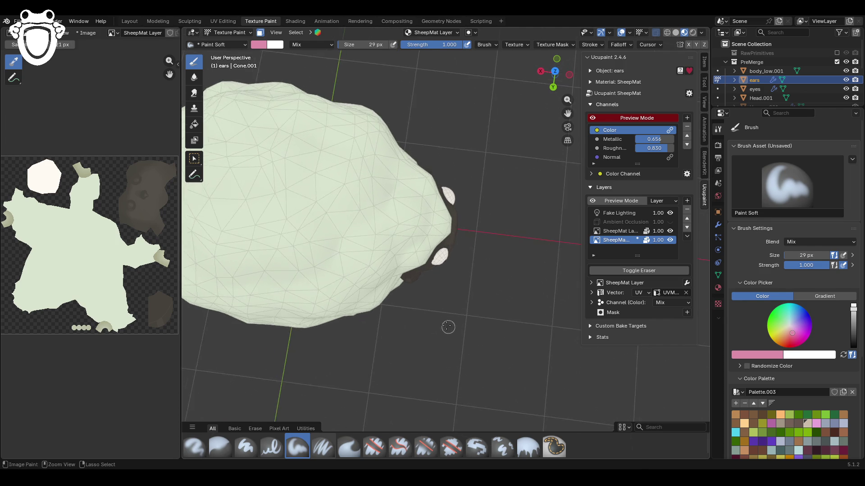
{"action": "scroll", "coordinate": [175, 258], "scroll_direction": "down", "scroll_amount": 1}
{"action": "scroll", "coordinate": [102, 274], "scroll_direction": "up", "scroll_amount": 2}
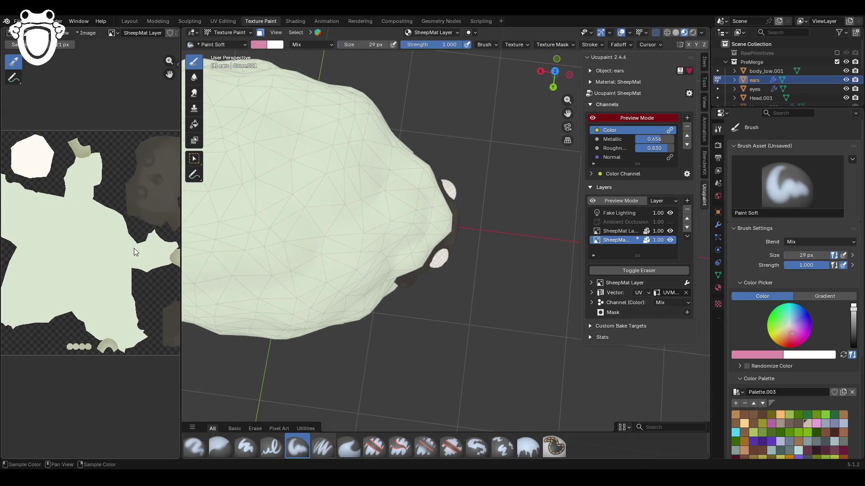
{"action": "left_click_drag", "start_coordinate": [170, 74], "coordinate": [106, 61]}
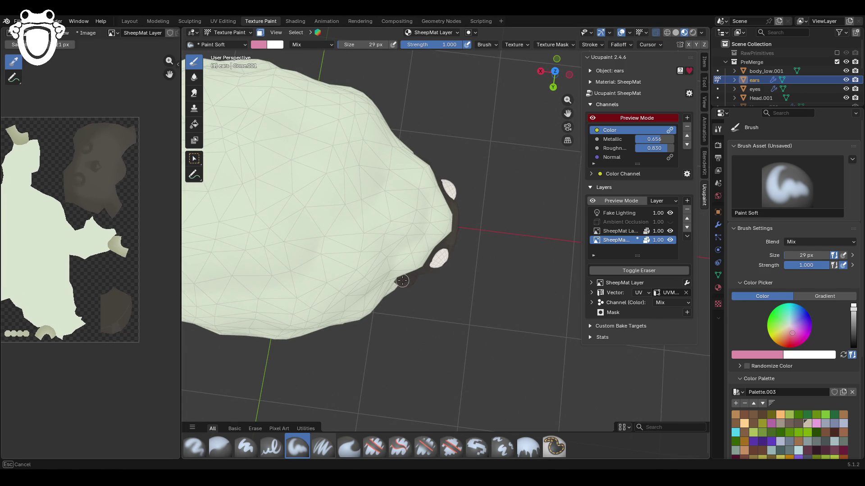
{"action": "middle_click_drag", "start_coordinate": [475, 297], "coordinate": [554, 204]}
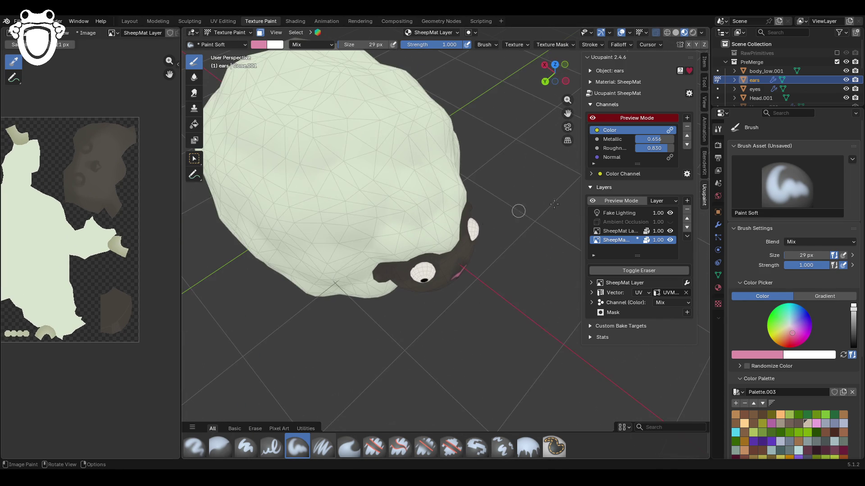
Step: On SheepMat Layer 1, paint the pink inner ears, undo the stray edge stroke, and blur the pink
{"action": "left_click", "coordinate": [665, 231]}
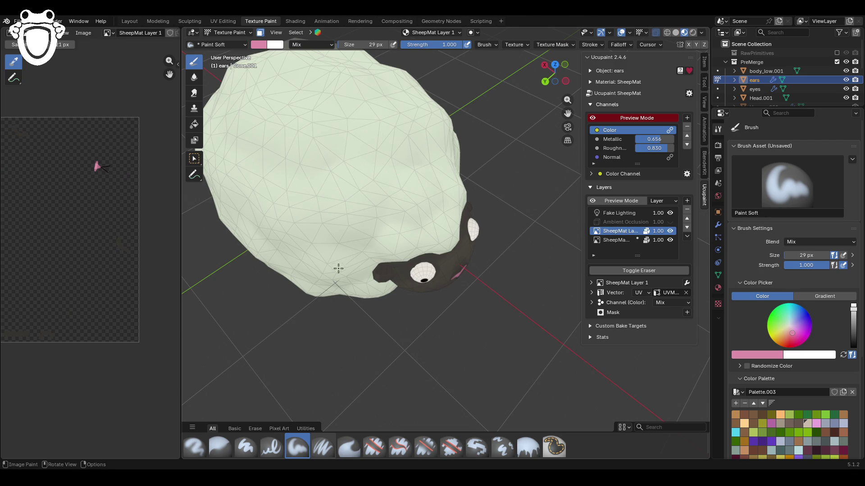
{"action": "middle_click_drag", "start_coordinate": [514, 308], "coordinate": [377, 158]}
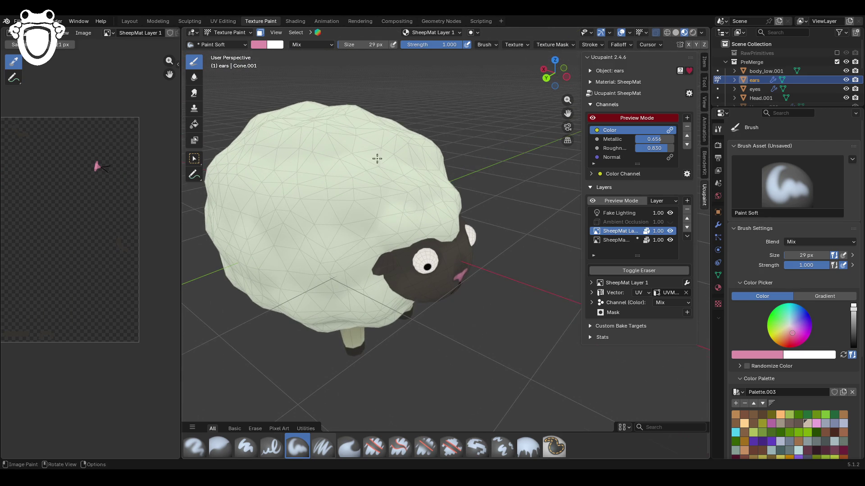
{"action": "left_click_drag", "start_coordinate": [400, 274], "coordinate": [380, 266]}
{"action": "scroll", "coordinate": [382, 289], "scroll_direction": "up", "scroll_amount": 4}
{"action": "middle_click_drag", "start_coordinate": [382, 288], "coordinate": [384, 312]}
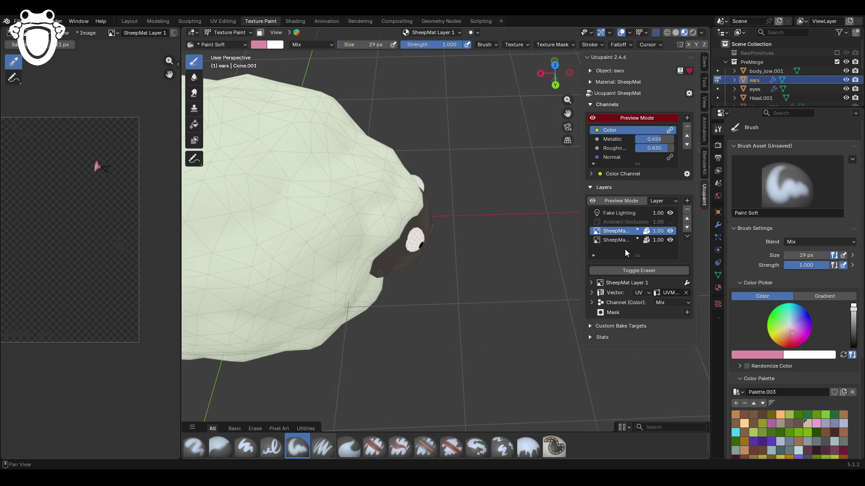
{"action": "middle_click_drag", "start_coordinate": [442, 243], "coordinate": [405, 267]}
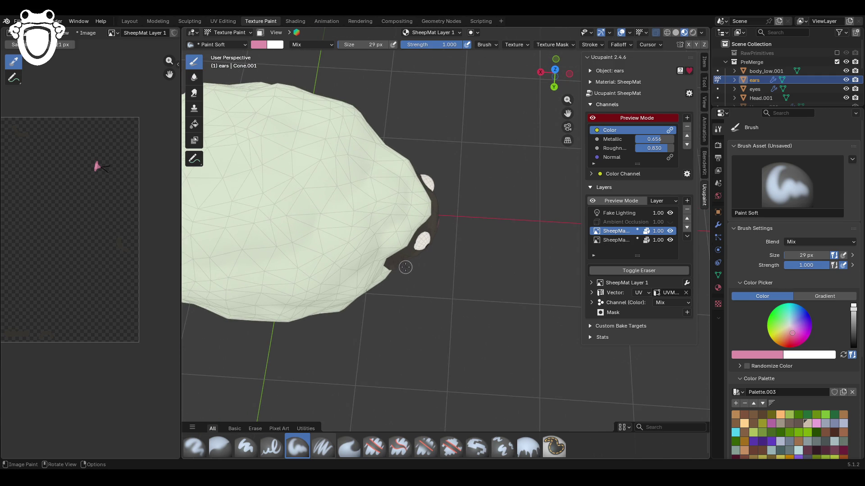
{"action": "mouse_move", "coordinate": [399, 266]}
{"action": "left_mouse_down"}
{"action": "mouse_move", "coordinate": [381, 269]}
{"action": "mouse_move", "coordinate": [394, 264]}
{"action": "left_mouse_up"}
{"action": "key", "text": "ctrl+z"}
{"action": "key", "text": "ctrl+z"}
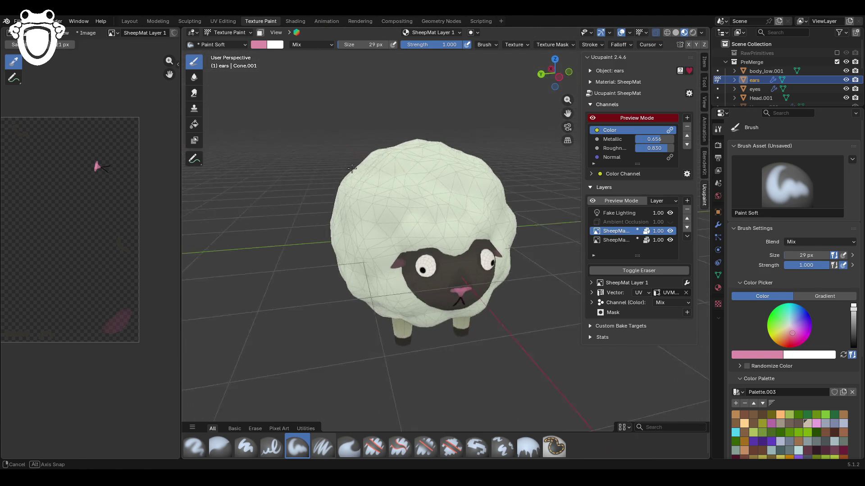
{"action": "left_click", "coordinate": [220, 447]}
{"action": "left_click_drag", "start_coordinate": [392, 262], "coordinate": [393, 261]}
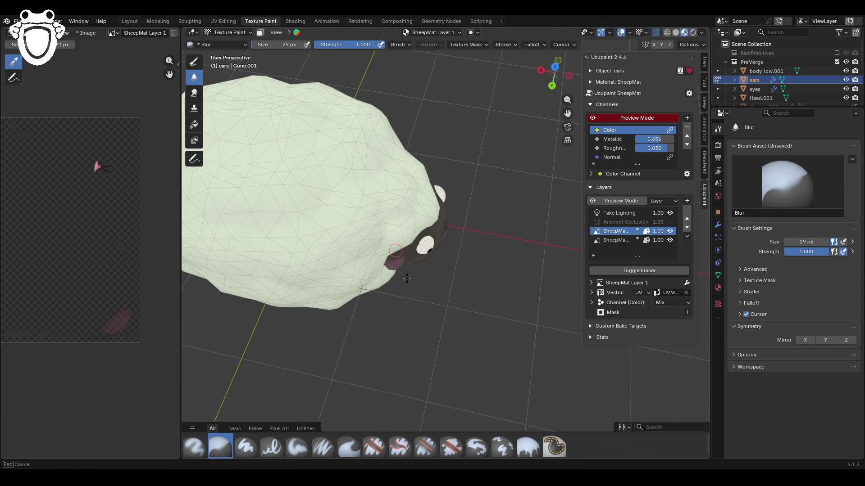
Step: Blur the pink along the ear edge, then orbit to a close front view of the face
{"action": "left_click_drag", "start_coordinate": [385, 232], "coordinate": [392, 262]}
{"action": "left_click_drag", "start_coordinate": [390, 221], "coordinate": [391, 220]}
{"action": "mouse_move", "coordinate": [395, 213]}
{"action": "middle_mouse_down"}
{"action": "mouse_move", "coordinate": [434, 228]}
{"action": "mouse_move", "coordinate": [438, 200]}
{"action": "middle_mouse_up"}
{"action": "scroll", "coordinate": [437, 199], "scroll_direction": "down", "scroll_amount": 5}
{"action": "middle_click_drag", "start_coordinate": [438, 200], "coordinate": [451, 245]}
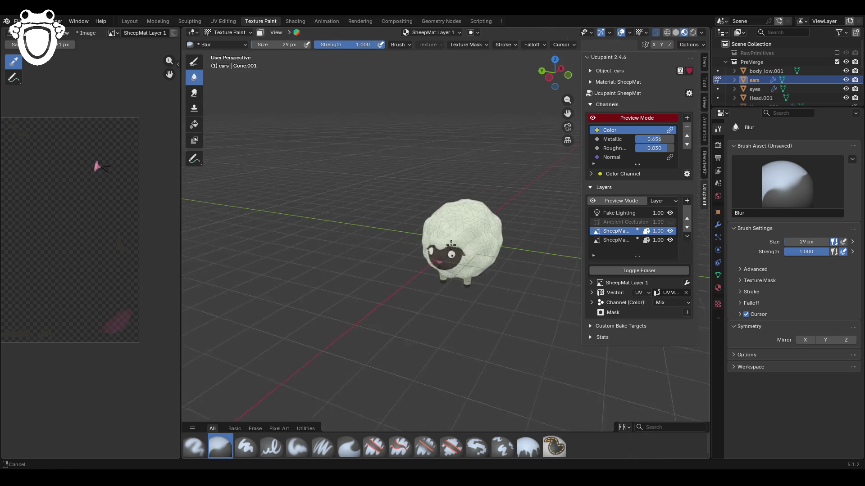
{"action": "scroll", "coordinate": [450, 245], "scroll_direction": "up", "scroll_amount": 5}
{"action": "middle_click_drag", "start_coordinate": [459, 199], "coordinate": [491, 202]}
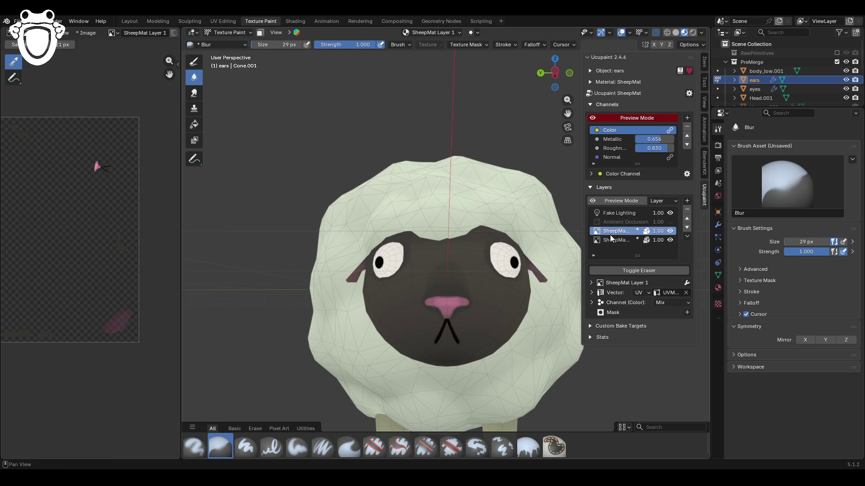
Step: Paint lighter pink over the nose's dark left part with Paint Soft Pressure, then switch to Object Mode
{"action": "left_click", "coordinate": [322, 447]}
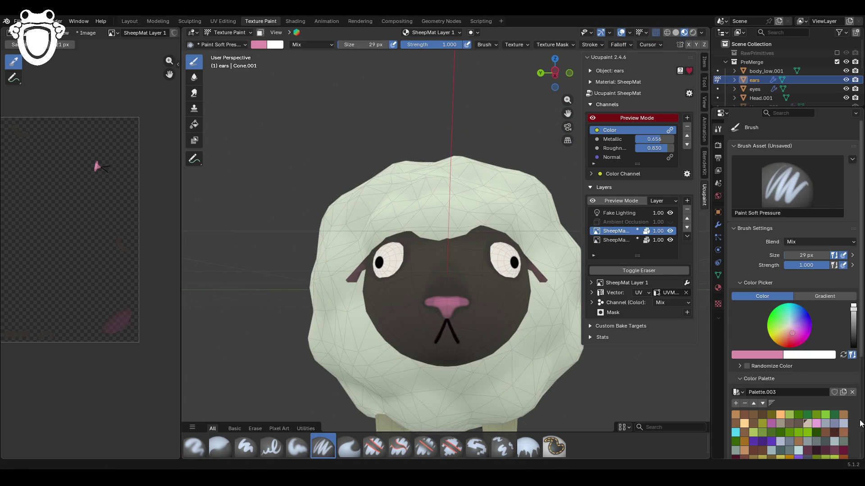
{"action": "left_click", "coordinate": [854, 305]}
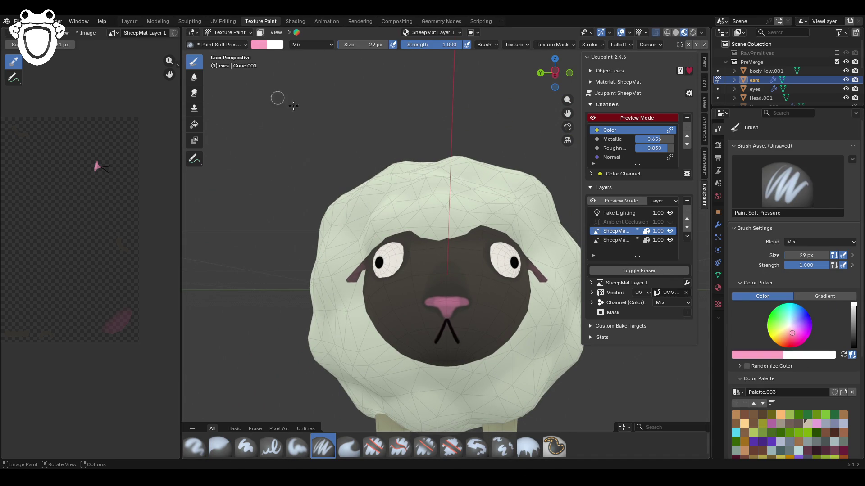
{"action": "left_click_drag", "start_coordinate": [430, 302], "coordinate": [451, 309]}
{"action": "left_click", "coordinate": [221, 33]}
{"action": "left_click", "coordinate": [230, 42]}
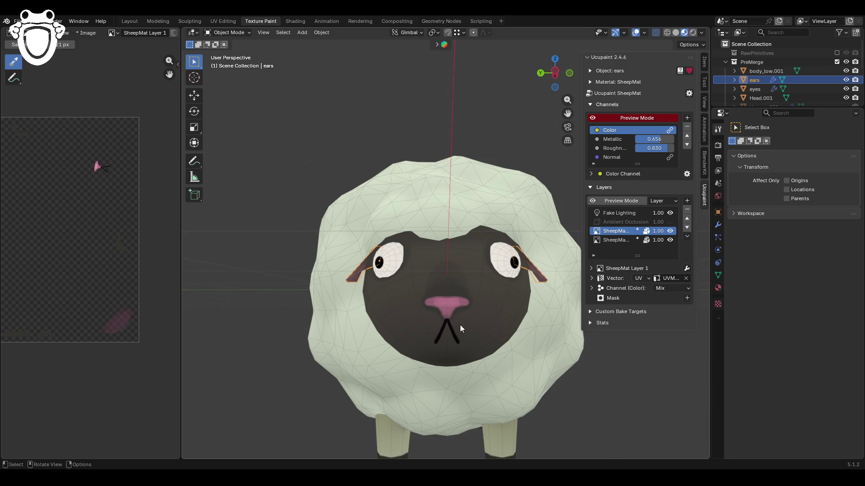
Step: Select the head, return to Texture Paint, and touch up the left edge of the pink nose
{"action": "left_click", "coordinate": [462, 329]}
{"action": "left_click", "coordinate": [246, 33]}
{"action": "left_click", "coordinate": [234, 92]}
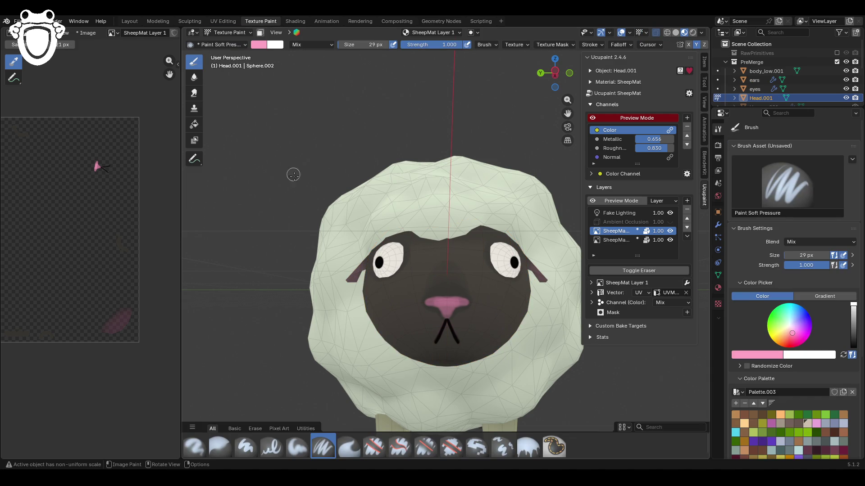
{"action": "mouse_move", "coordinate": [430, 302]}
{"action": "left_mouse_down"}
{"action": "mouse_move", "coordinate": [445, 302]}
{"action": "mouse_move", "coordinate": [432, 302]}
{"action": "left_mouse_up"}
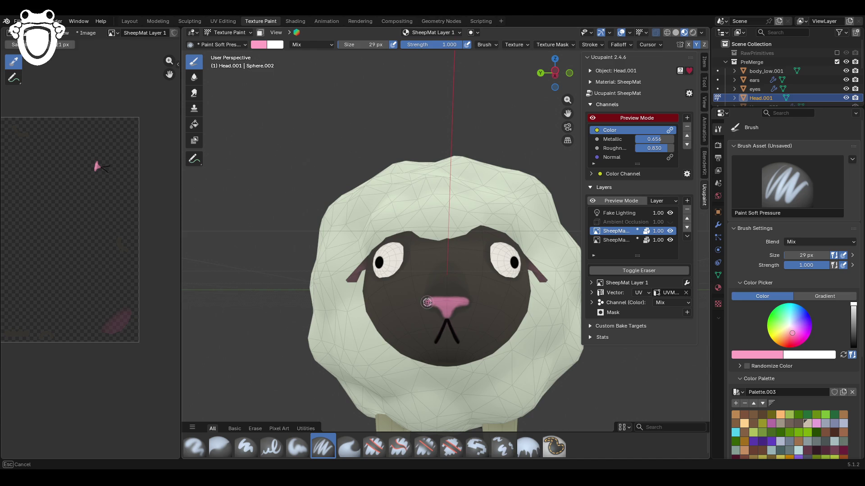
{"action": "left_click_drag", "start_coordinate": [440, 305], "coordinate": [426, 299]}
Step: Save sheep_rig.blend and frame the sheep in the view from the side
{"action": "scroll", "coordinate": [410, 255], "scroll_direction": "down", "scroll_amount": 6}
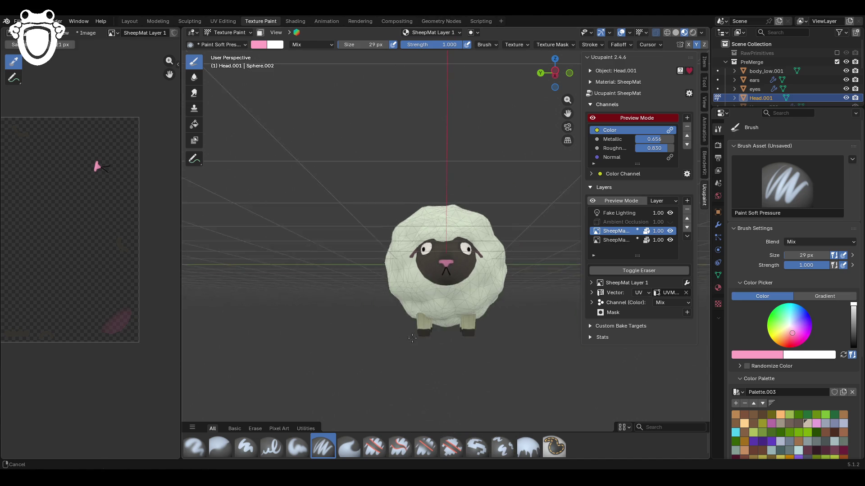
{"action": "mouse_move", "coordinate": [498, 226]}
{"action": "middle_mouse_down"}
{"action": "mouse_move", "coordinate": [478, 252]}
{"action": "mouse_move", "coordinate": [491, 284]}
{"action": "middle_mouse_up"}
{"action": "scroll", "coordinate": [482, 263], "scroll_direction": "down", "scroll_amount": 3}
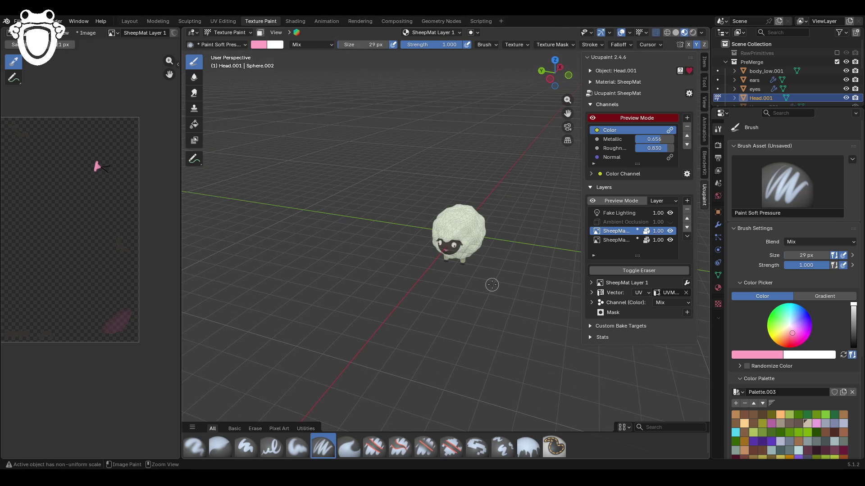
{"action": "key", "text": "ctrl+s"}
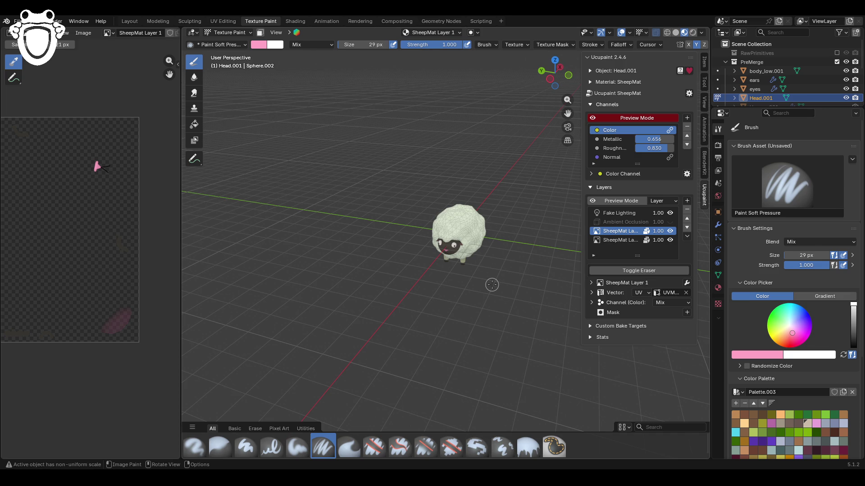
{"action": "key", "text": "KP_Decimal"}
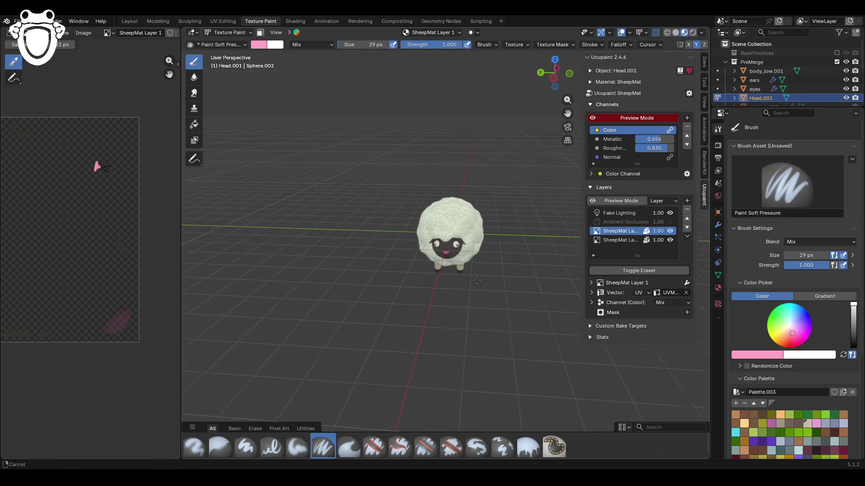
{"action": "key", "text": "ctrl+s"}
{"action": "mouse_move", "coordinate": [515, 332]}
{"action": "middle_mouse_down"}
{"action": "mouse_move", "coordinate": [595, 315]}
{"action": "mouse_move", "coordinate": [631, 279]}
{"action": "middle_mouse_up"}
Step: Delete the Ambient Occlusion layer from the head's layer stack and save the file again
{"action": "left_click", "coordinate": [671, 222]}
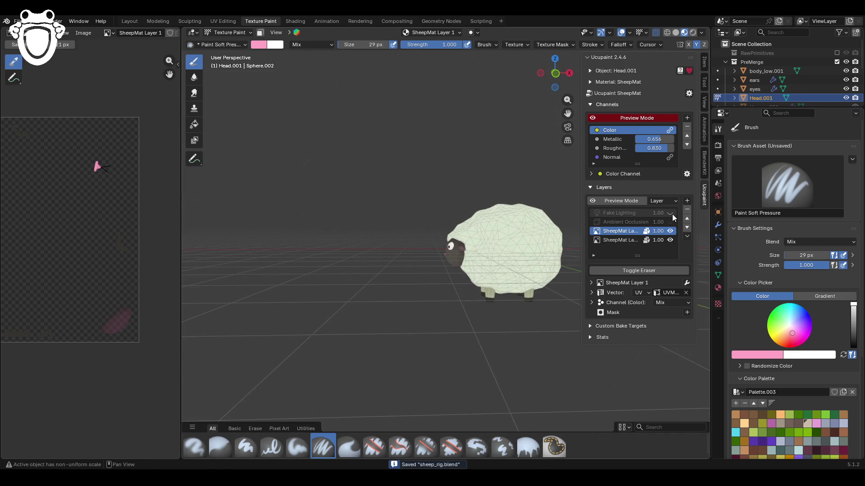
{"action": "left_click", "coordinate": [670, 222]}
{"action": "left_click", "coordinate": [620, 224]}
{"action": "left_click", "coordinate": [687, 210]}
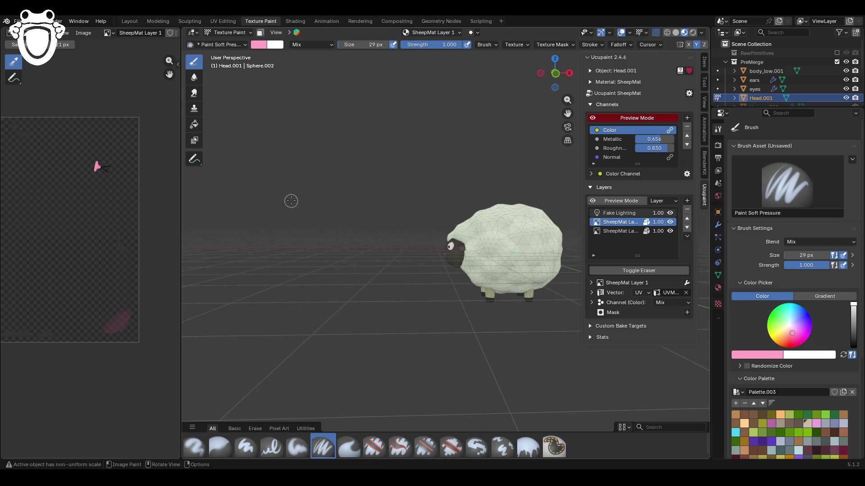
{"action": "scroll", "coordinate": [386, 228], "scroll_direction": "down", "scroll_amount": 3}
{"action": "mouse_move", "coordinate": [386, 228]}
{"action": "middle_mouse_down"}
{"action": "mouse_move", "coordinate": [405, 318]}
{"action": "mouse_move", "coordinate": [391, 323]}
{"action": "mouse_move", "coordinate": [350, 299]}
{"action": "mouse_move", "coordinate": [317, 305]}
{"action": "mouse_move", "coordinate": [526, 295]}
{"action": "mouse_move", "coordinate": [468, 289]}
{"action": "middle_mouse_up"}
{"action": "key", "text": "ctrl+s"}
{"action": "scroll", "coordinate": [467, 289], "scroll_direction": "up", "scroll_amount": 6}
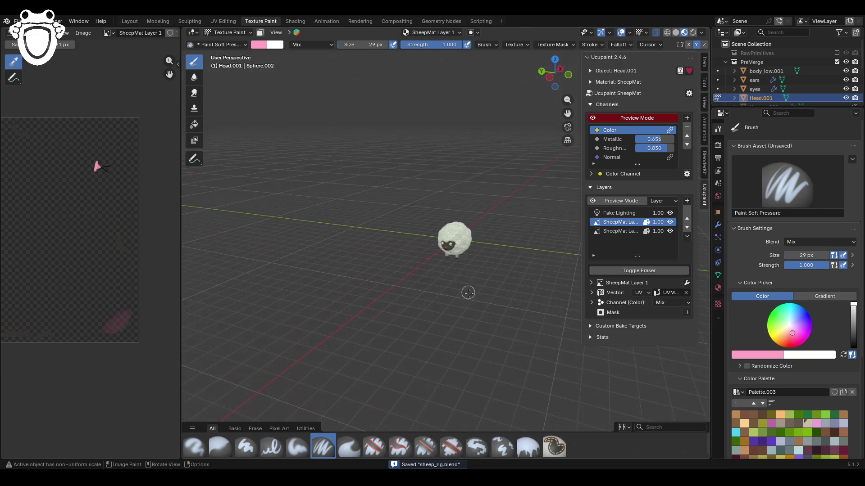